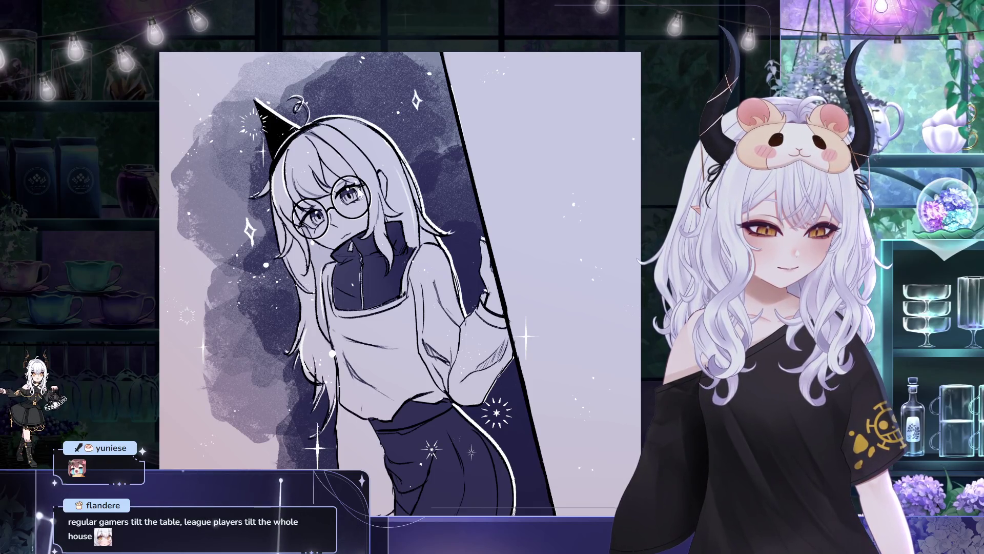
Pan around the artwork, then zoom out until the whole illustration is framed
drag(407, 237, 417, 235)
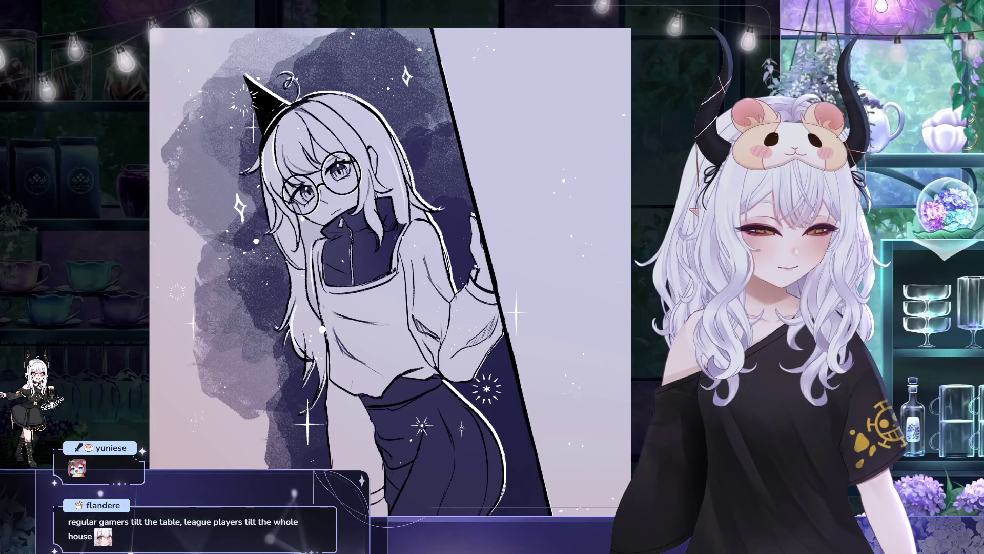
drag(346, 185, 338, 184)
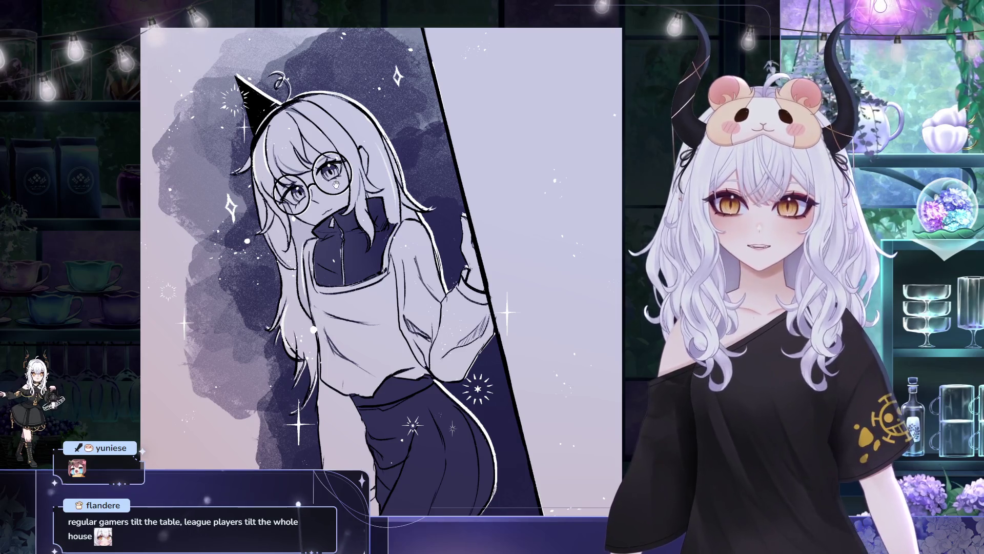
drag(335, 185, 331, 170)
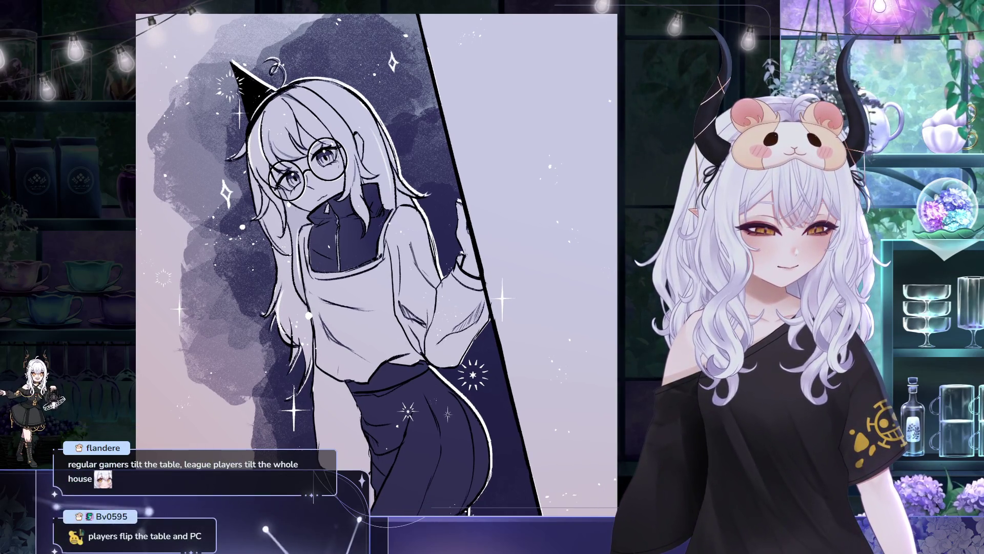
drag(331, 171, 348, 171)
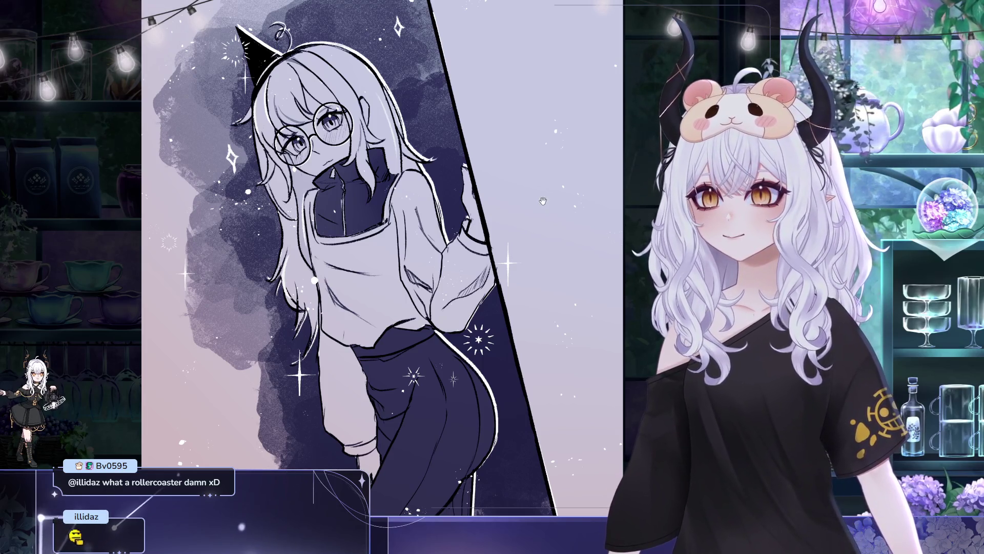
scroll(536, 196, down, 1)
drag(536, 196, 481, 196)
scroll(455, 189, down, 1)
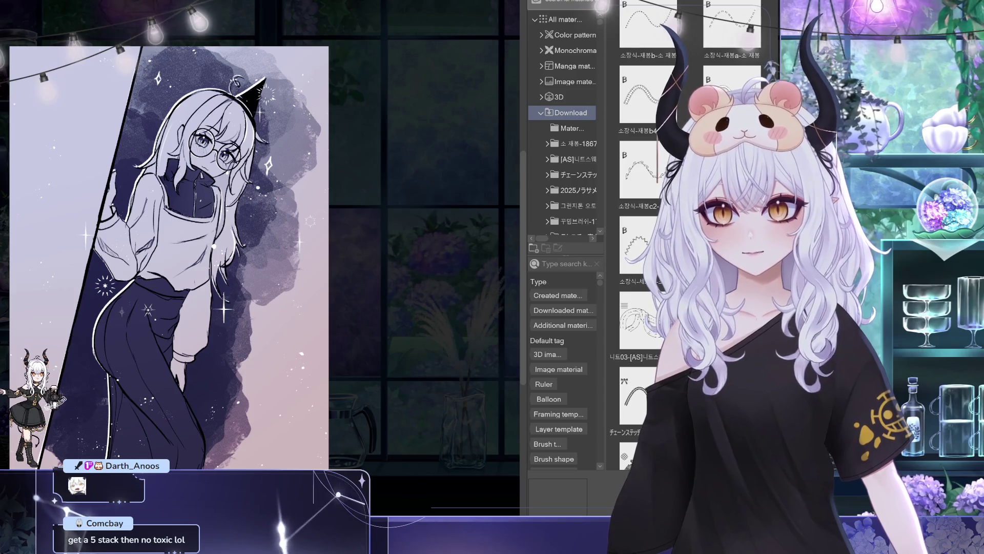
Scroll through the brush material thumbnails in the Download folder
scroll(649, 230, down, 10)
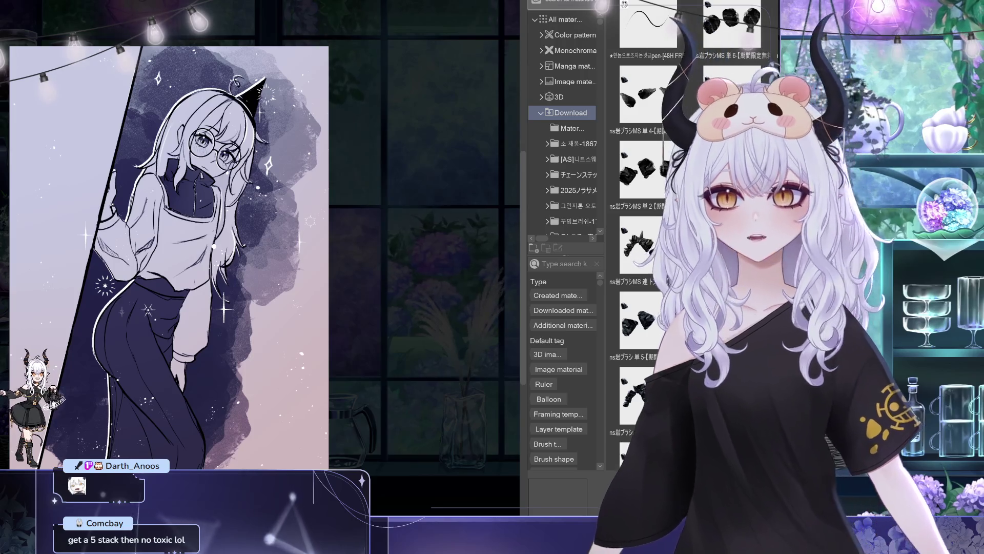
scroll(648, 230, down, 10)
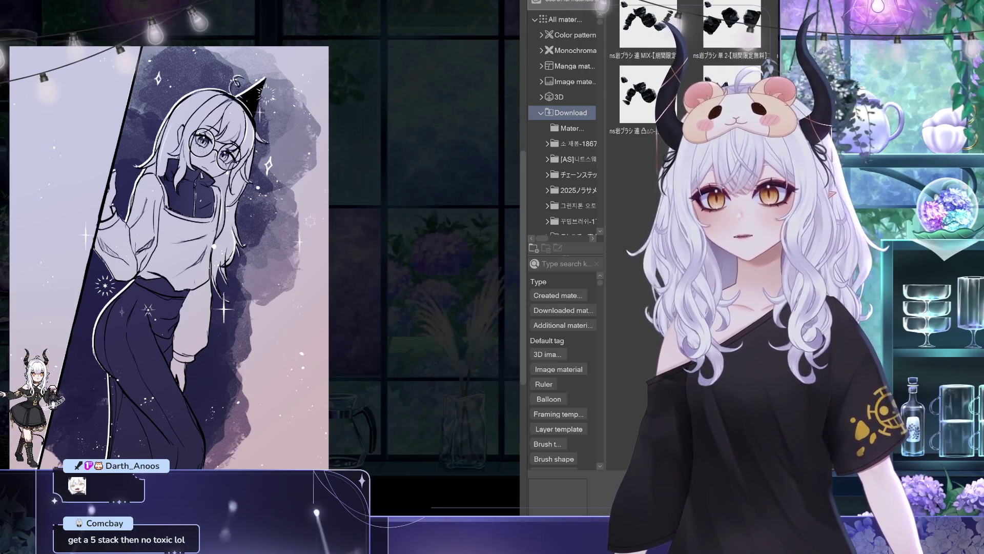
scroll(648, 230, down, 10)
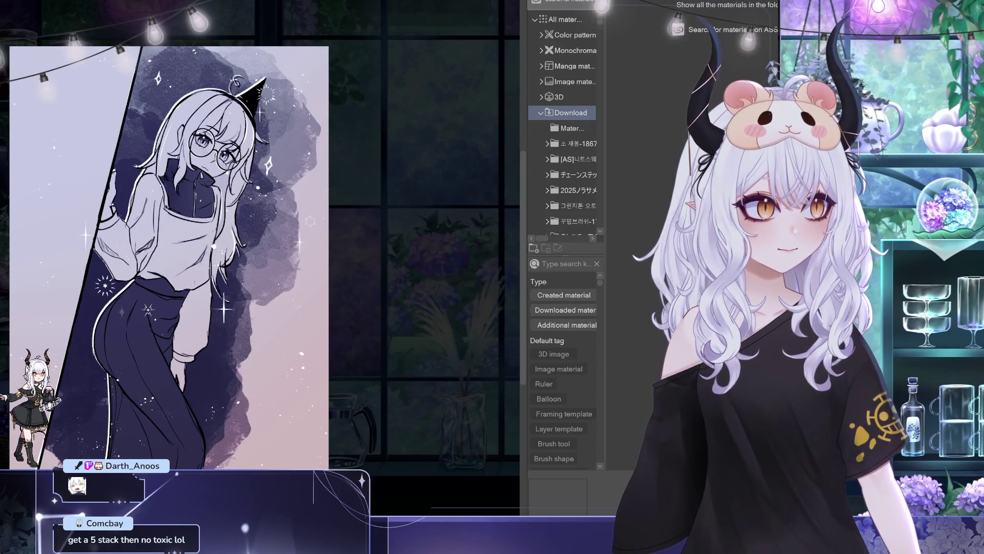
List all Download folder materials, pick the Reading Nook image, and clear the book search
key(Return)
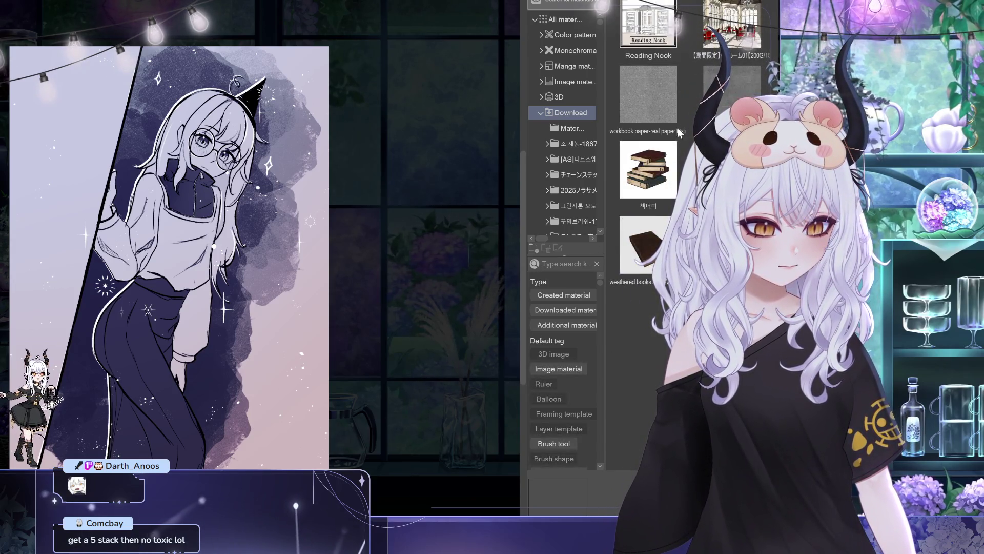
click(661, 31)
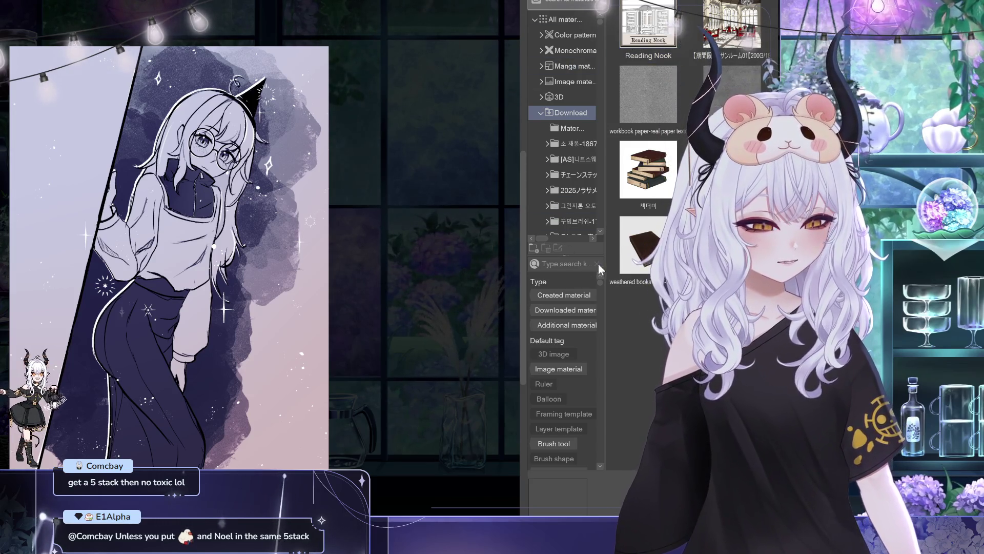
click(597, 263)
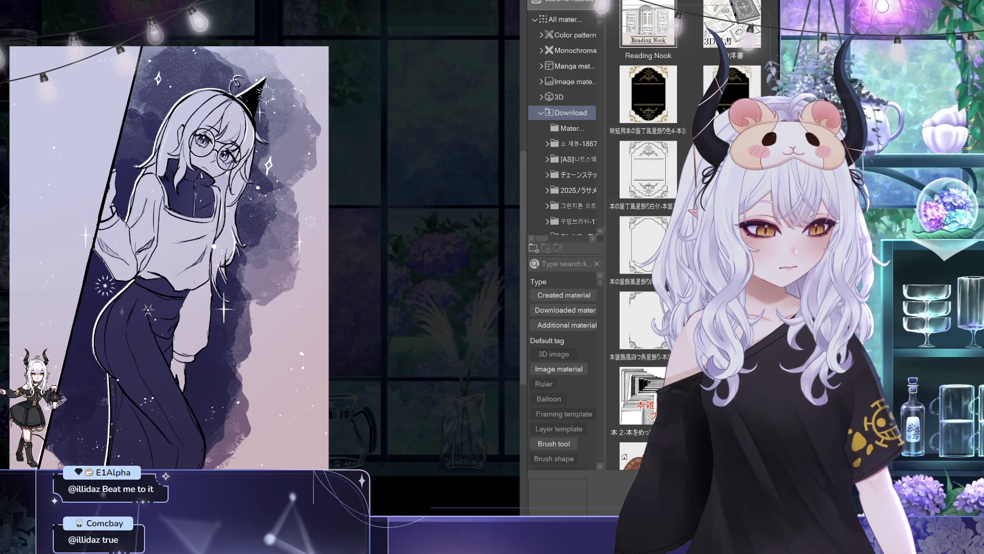
Search the material library for '本' and scroll through the book-related results
text(本)
key(Return)
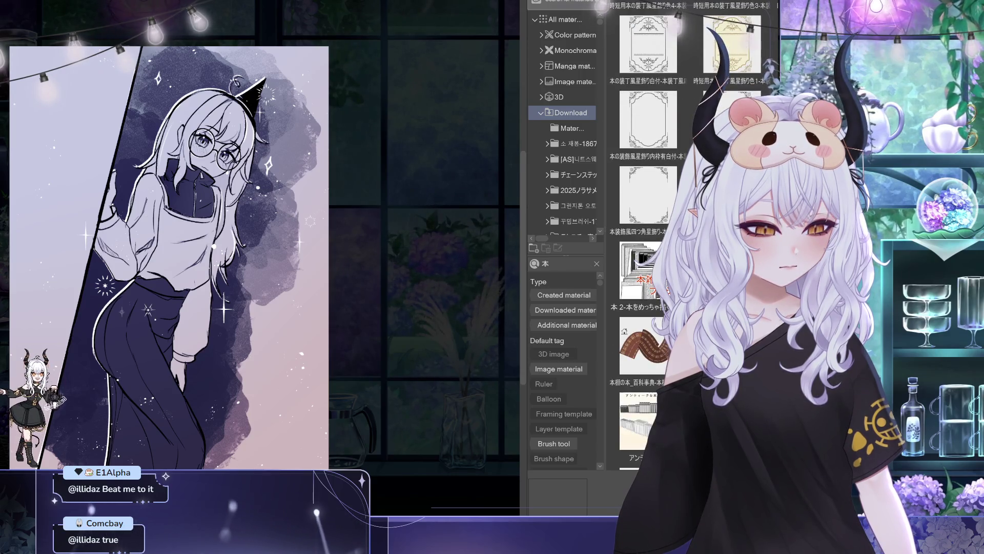
scroll(645, 231, down, 5)
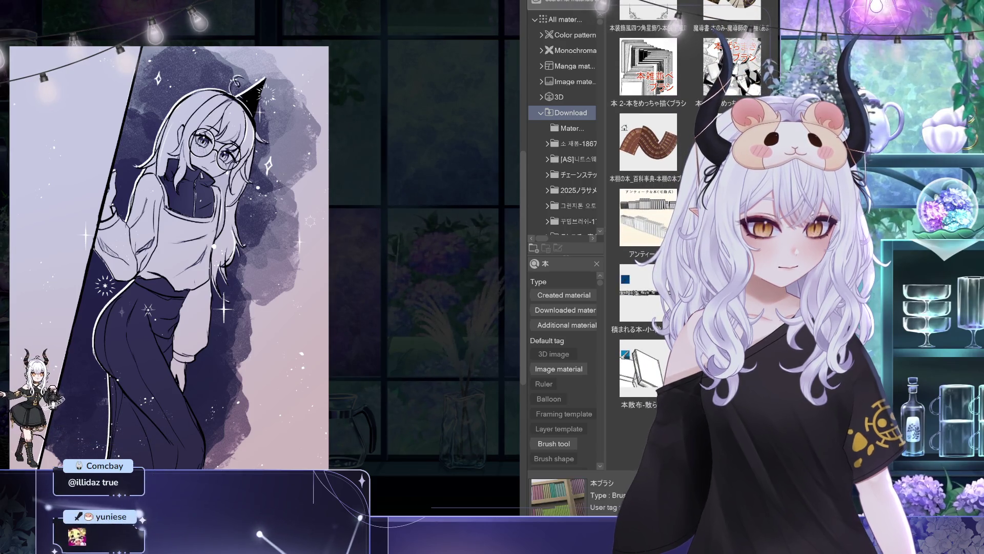
scroll(649, 231, up, 8)
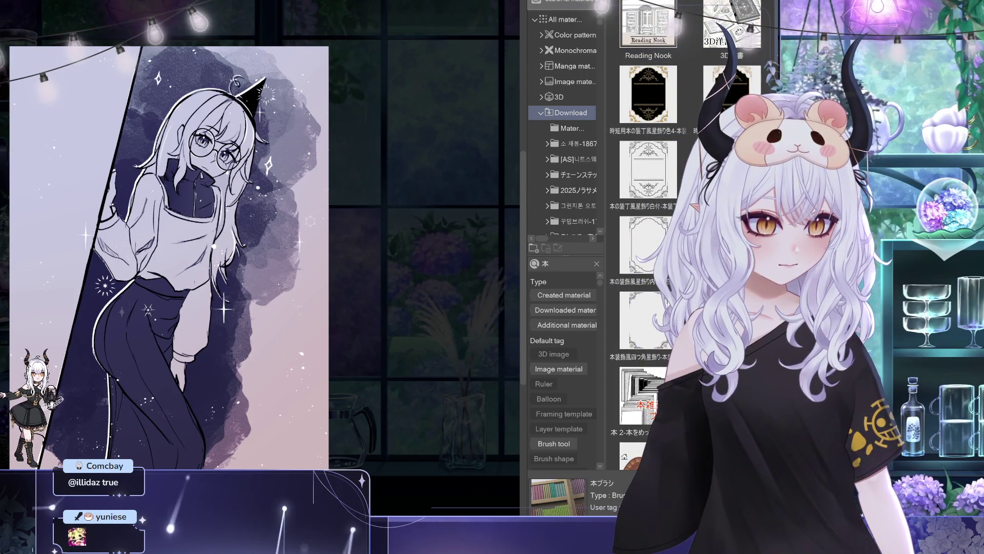
scroll(648, 231, down, 3)
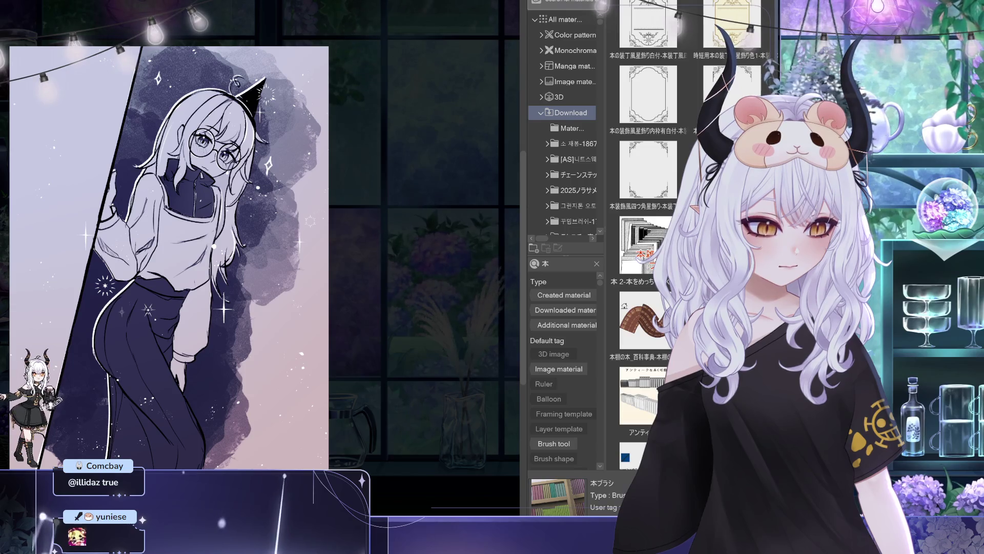
Try the 3D library bookshelf, undo it, and drag Reading Nook onto the canvas instead
click(732, 395)
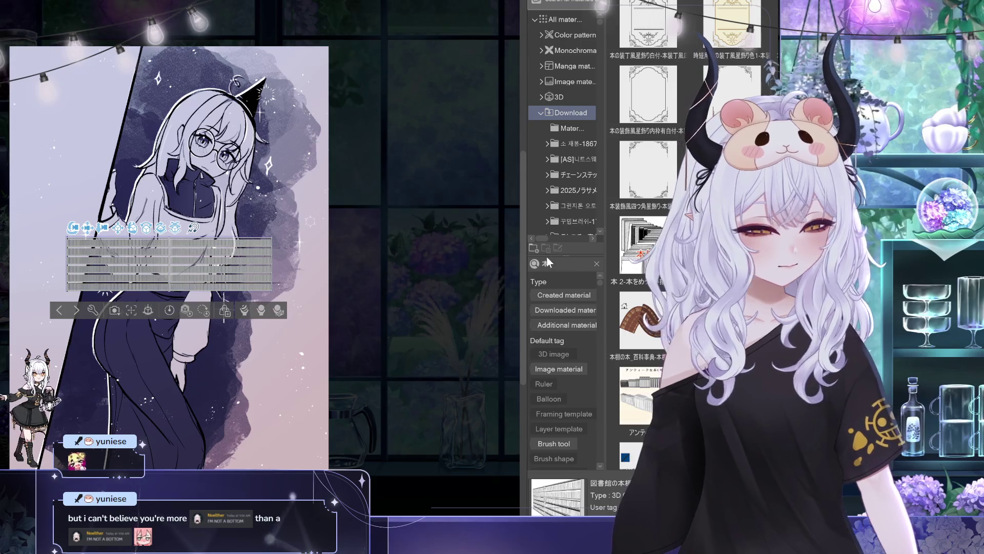
key(ctrl+z)
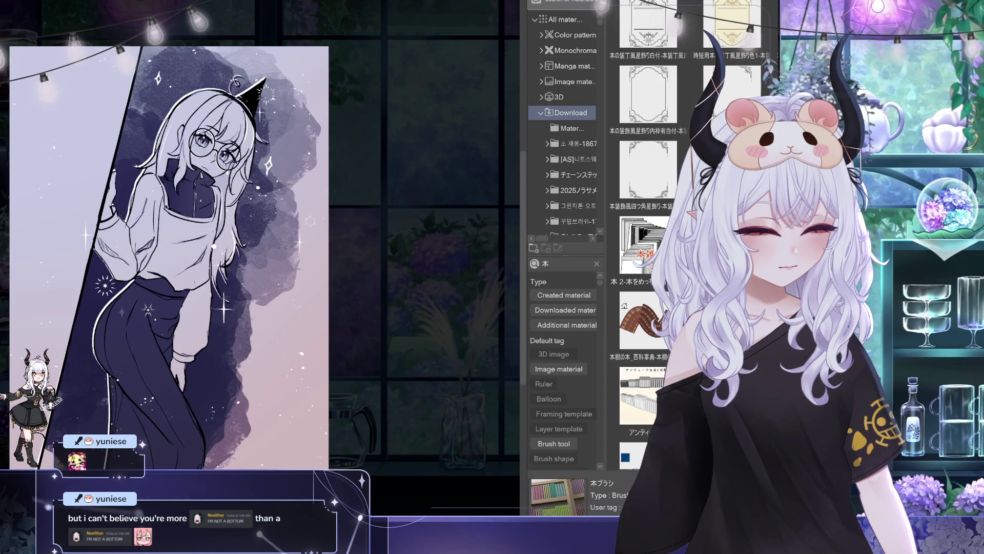
scroll(649, 231, down, 3)
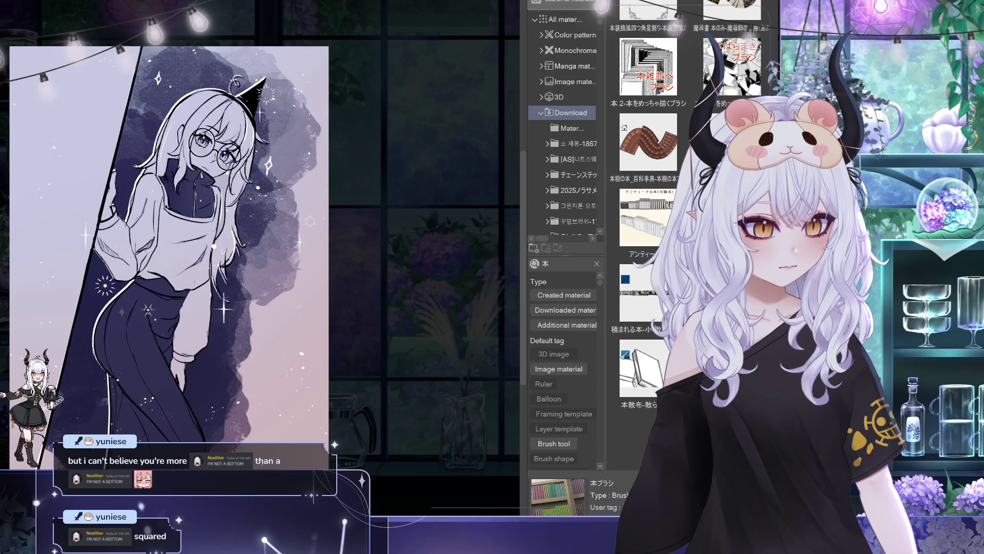
scroll(667, 136, up, 8)
click(648, 31)
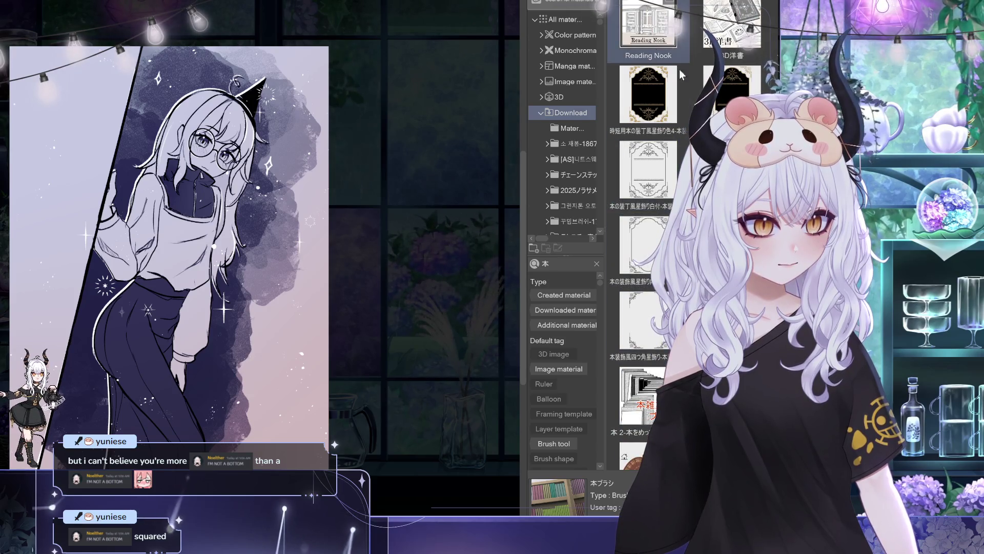
drag(648, 30, 355, 237)
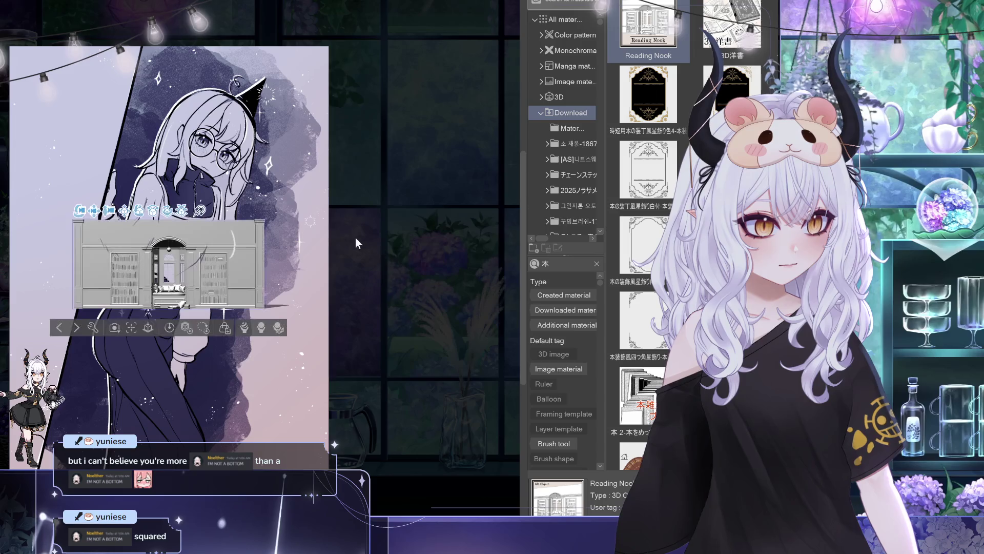
Select the Reading Nook bookshelf model and tilt it into perspective over the girl
scroll(224, 273, up, 2)
scroll(223, 273, up, 3)
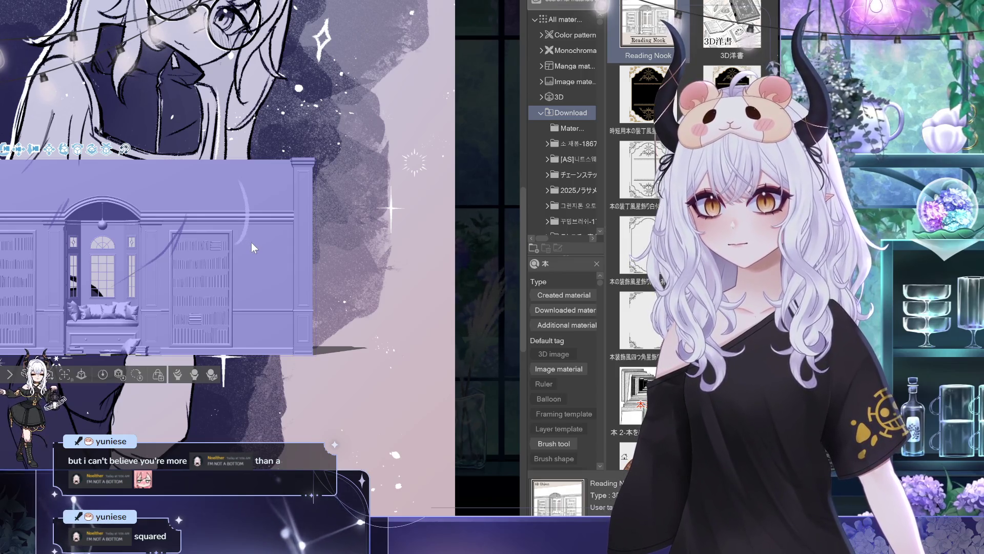
scroll(252, 243, down, 2)
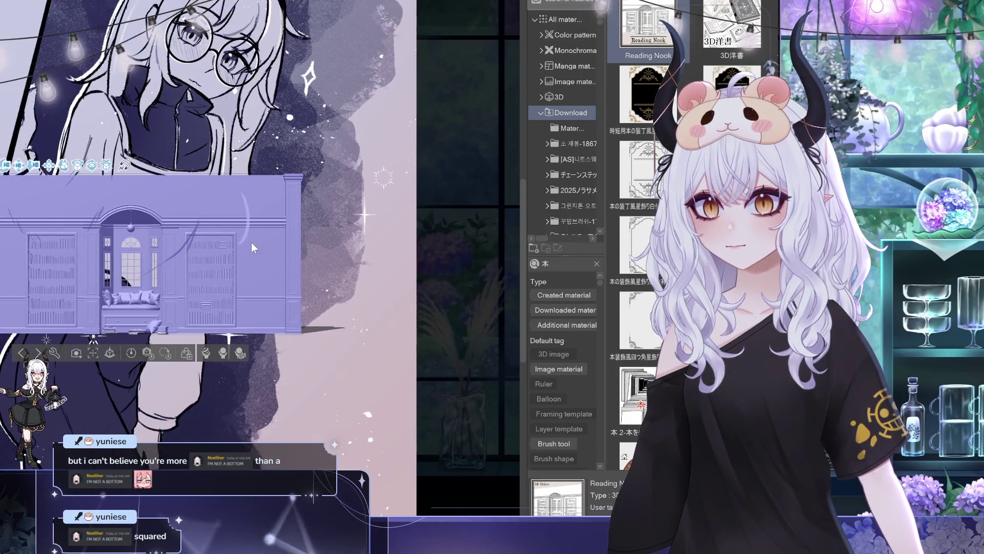
scroll(251, 242, down, 1)
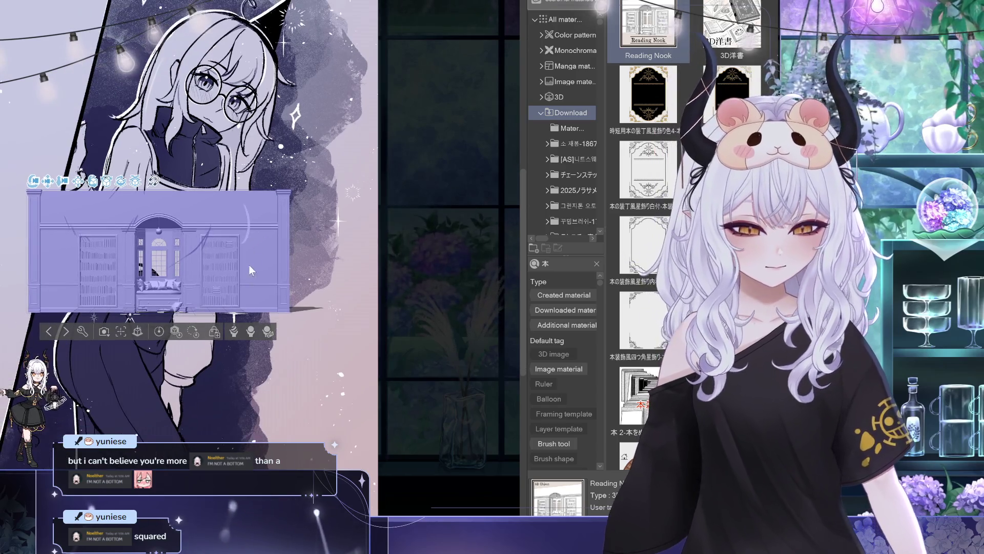
click(198, 287)
scroll(199, 302, down, 1)
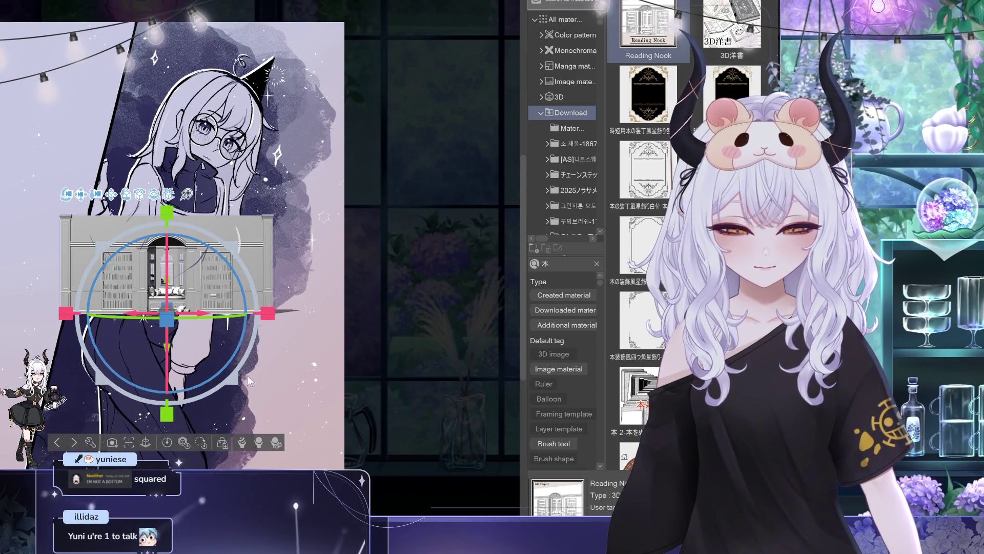
scroll(239, 375, up, 5)
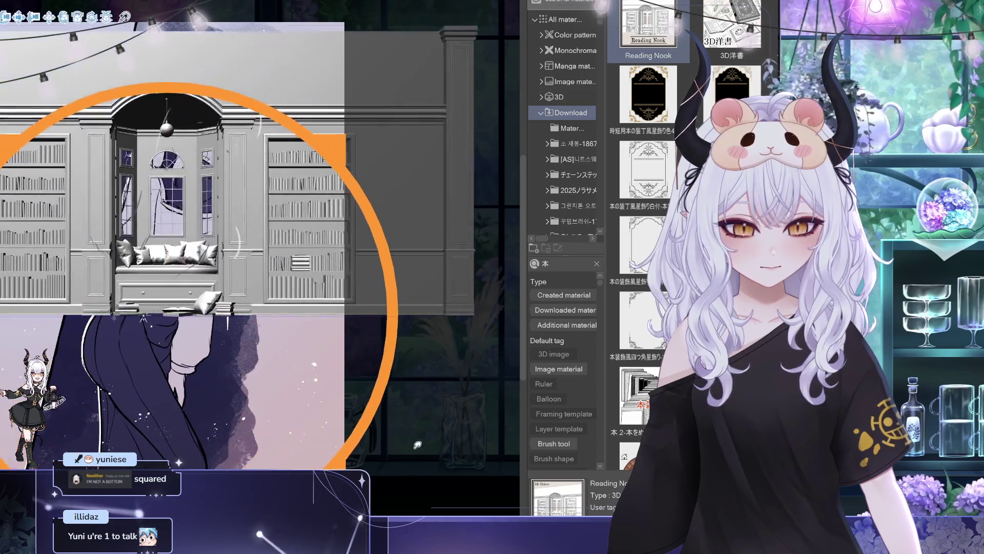
scroll(231, 332, down, 5)
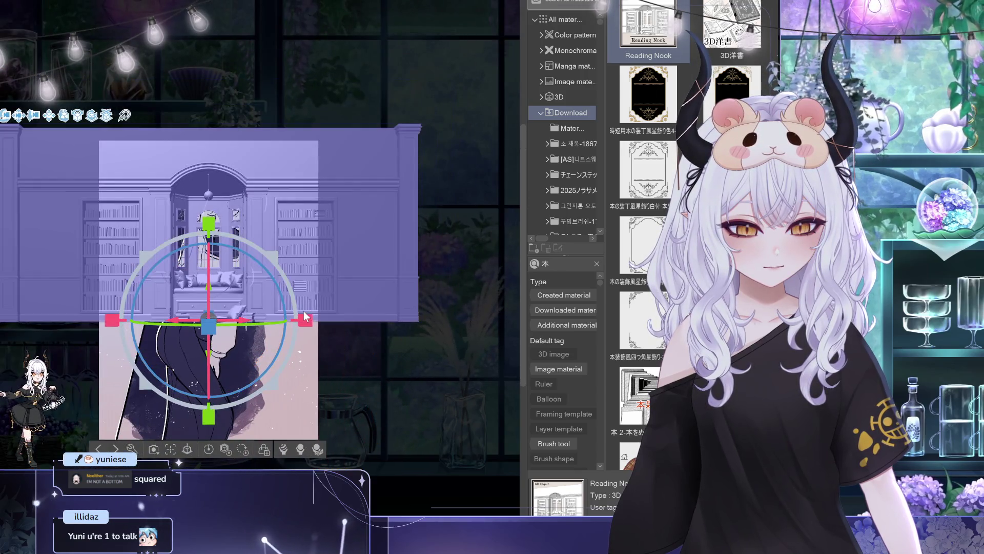
drag(283, 341, 240, 327)
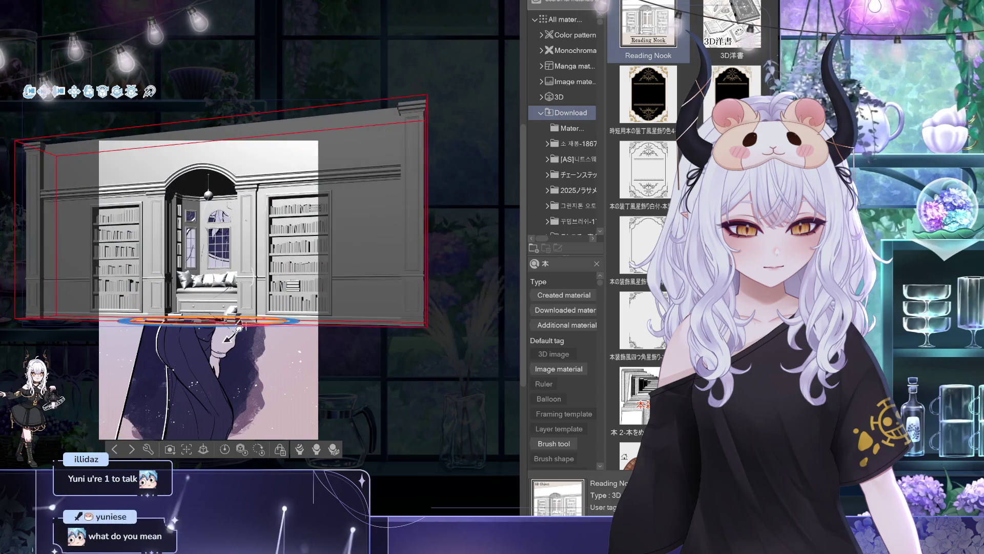
Rotate the Reading Nook model, move it down-left, then delete it from the canvas
mouse_move(241, 290)
mouse_down()
mouse_move(259, 264)
mouse_move(220, 303)
mouse_move(46, 259)
mouse_move(54, 244)
mouse_move(66, 238)
mouse_move(175, 345)
mouse_up()
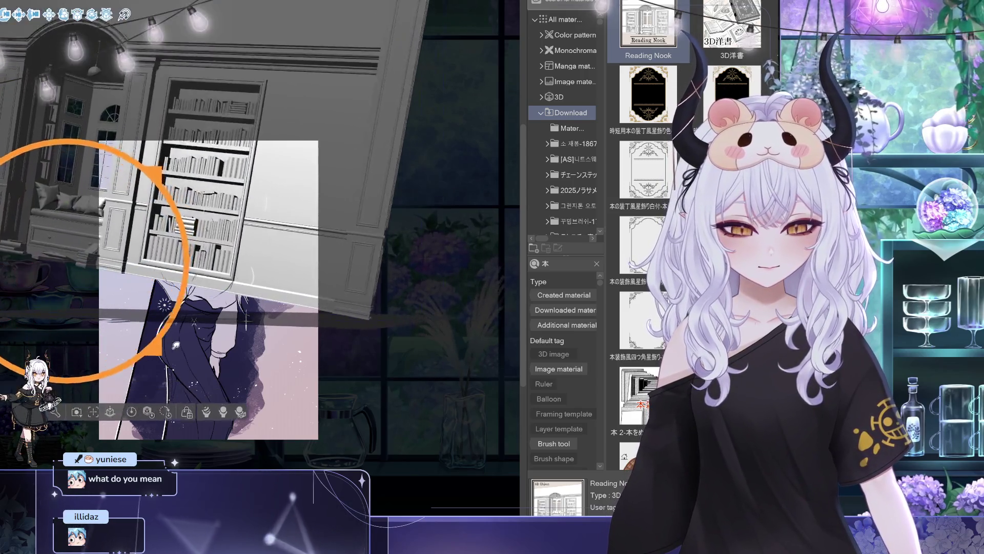
click(154, 352)
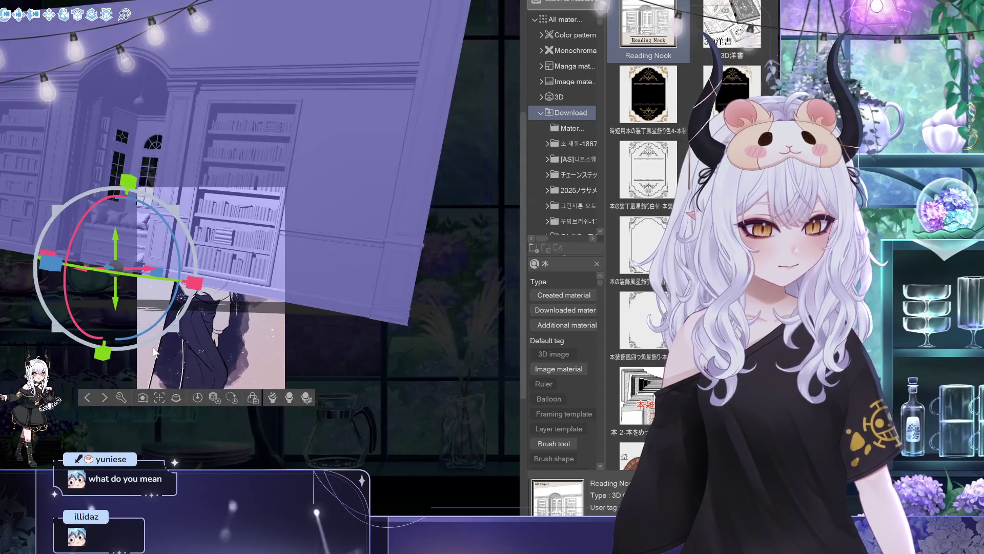
drag(116, 268, 78, 292)
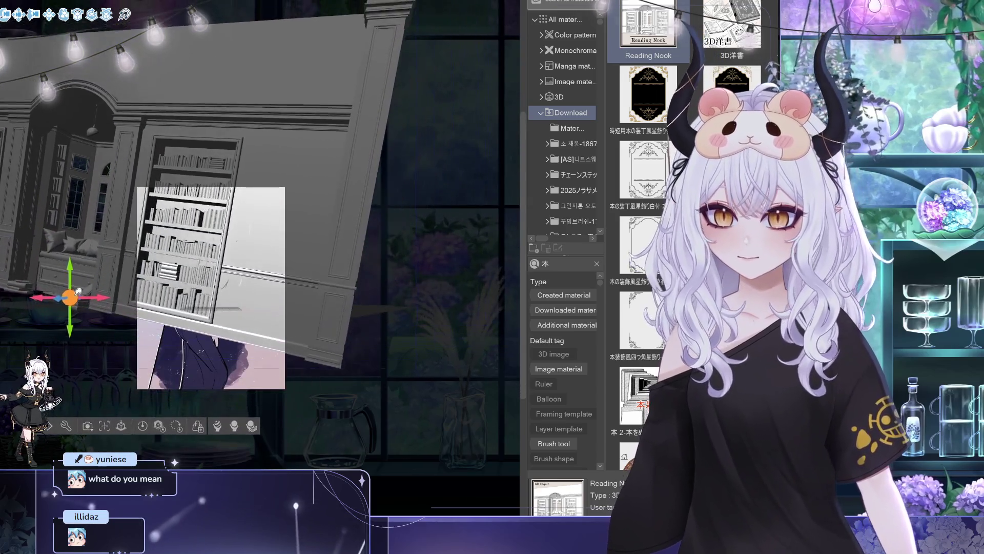
key(Delete)
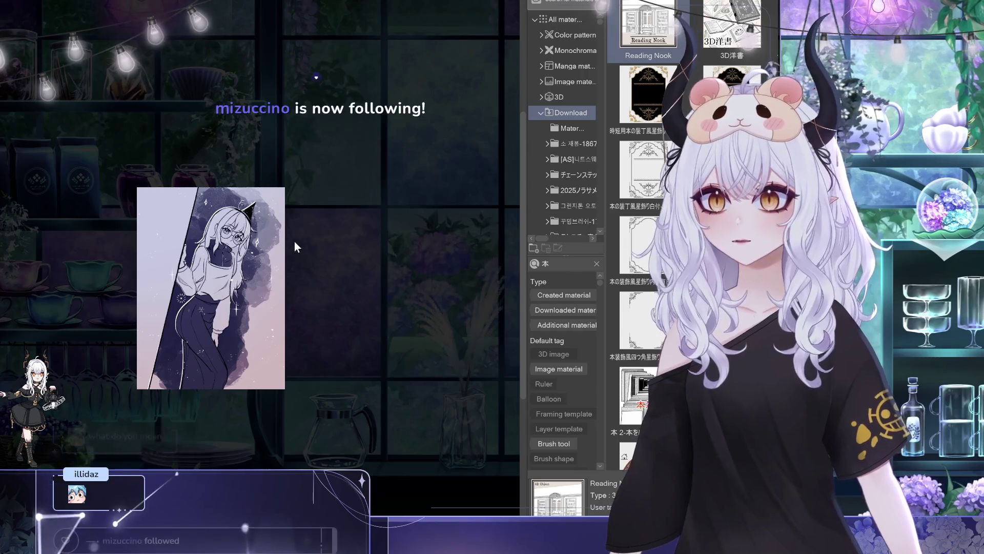
Pan the view, toggle the side palettes off and on, and undo the stray white curve
drag(296, 246, 354, 211)
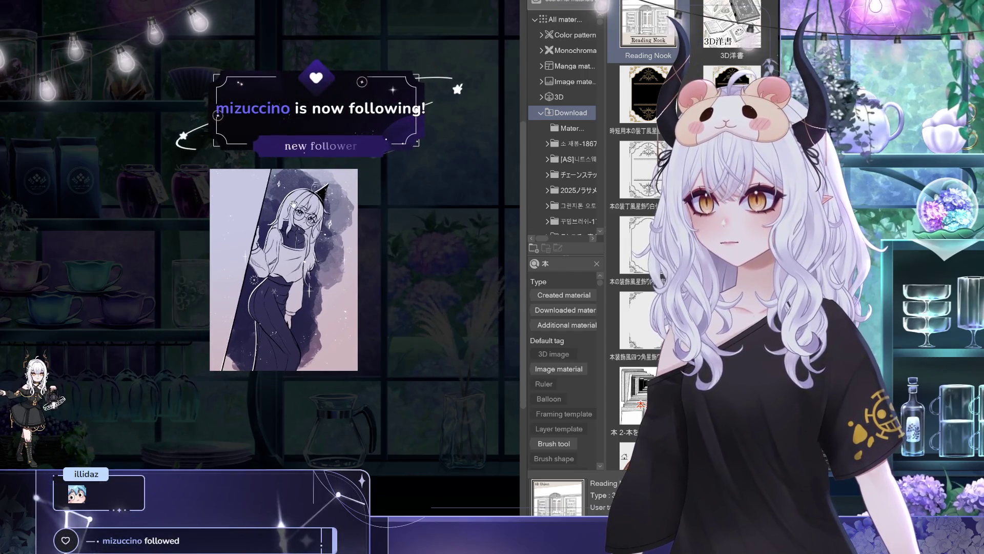
scroll(323, 277, up, 3)
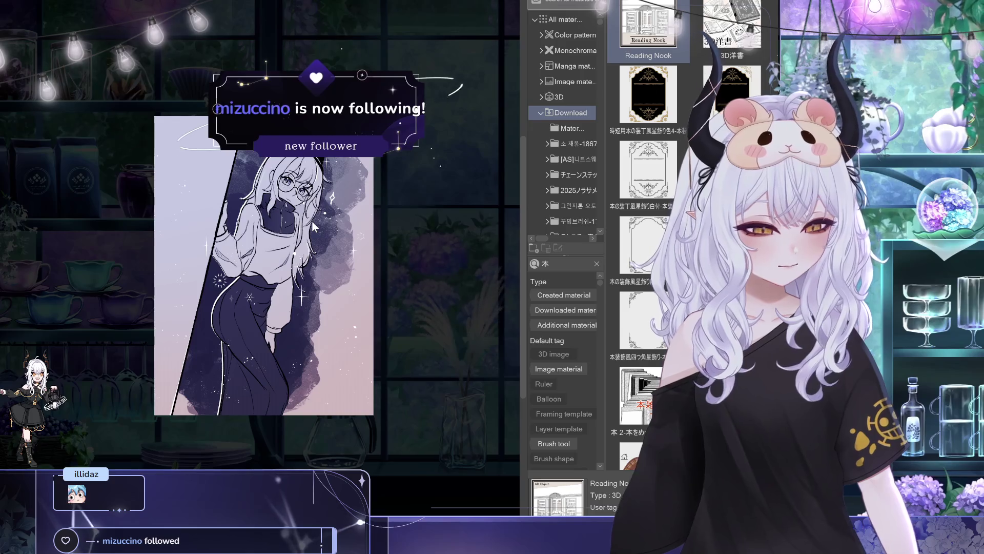
key(Tab)
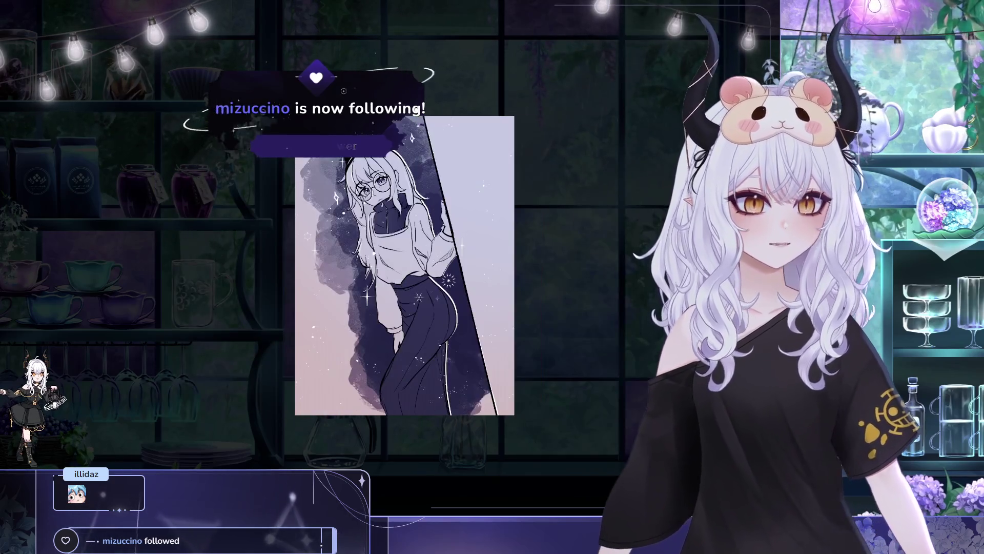
scroll(352, 175, down, 3)
key(Tab)
key(Tab)
scroll(359, 174, up, 3)
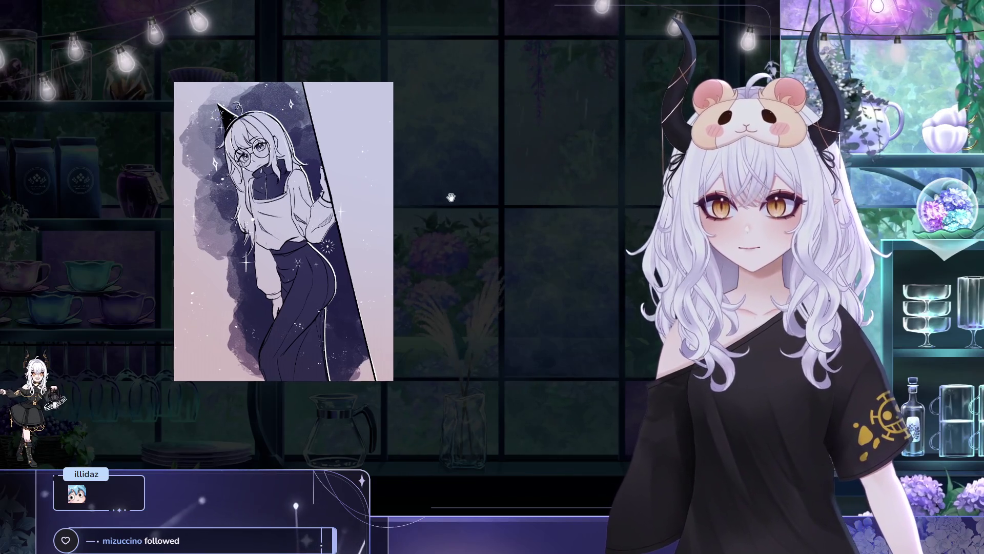
scroll(435, 202, up, 1)
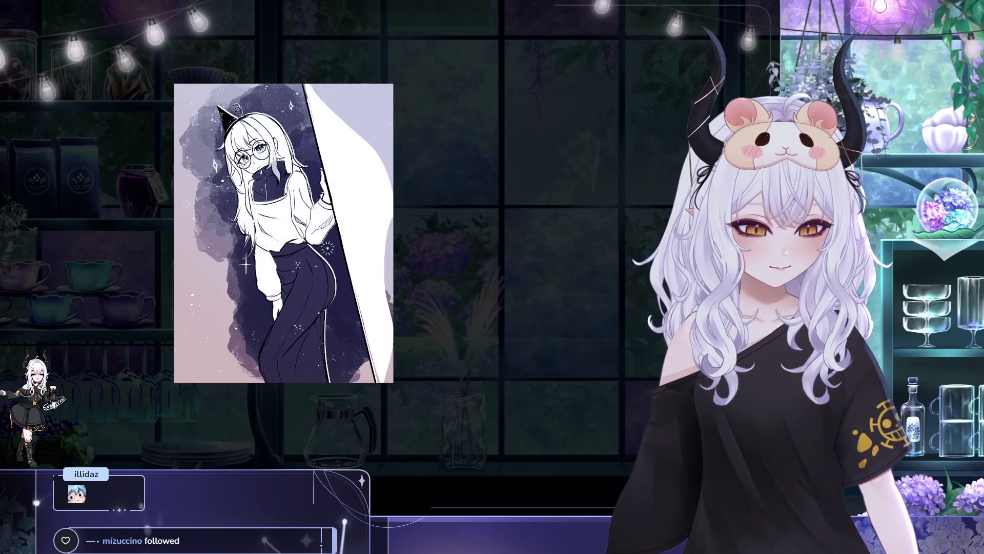
key(ctrl+z)
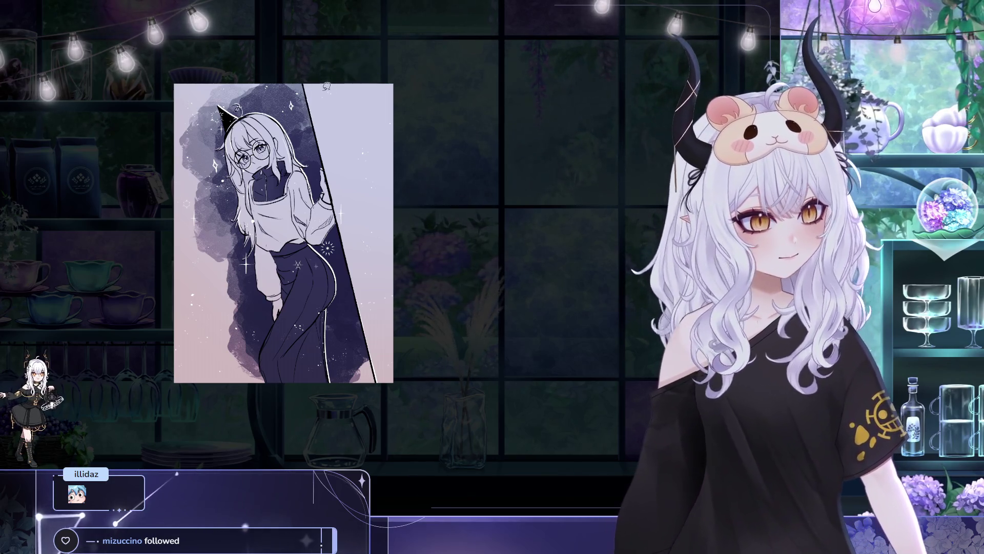
Select the light strip on the right, fill it with the light colour, and deselect
mouse_move(308, 87)
mouse_down()
mouse_move(426, 404)
mouse_move(345, 62)
mouse_move(308, 86)
mouse_up()
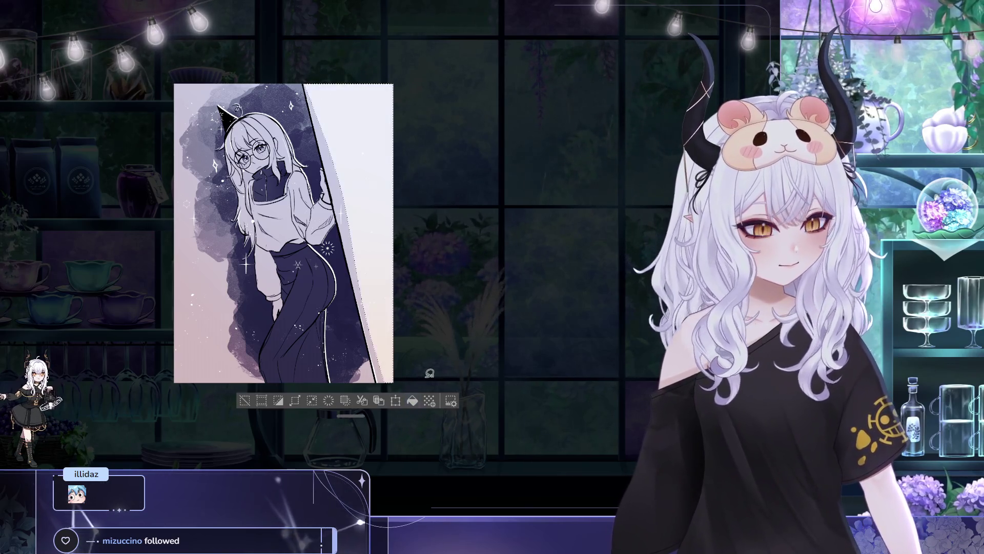
key(ctrl+d)
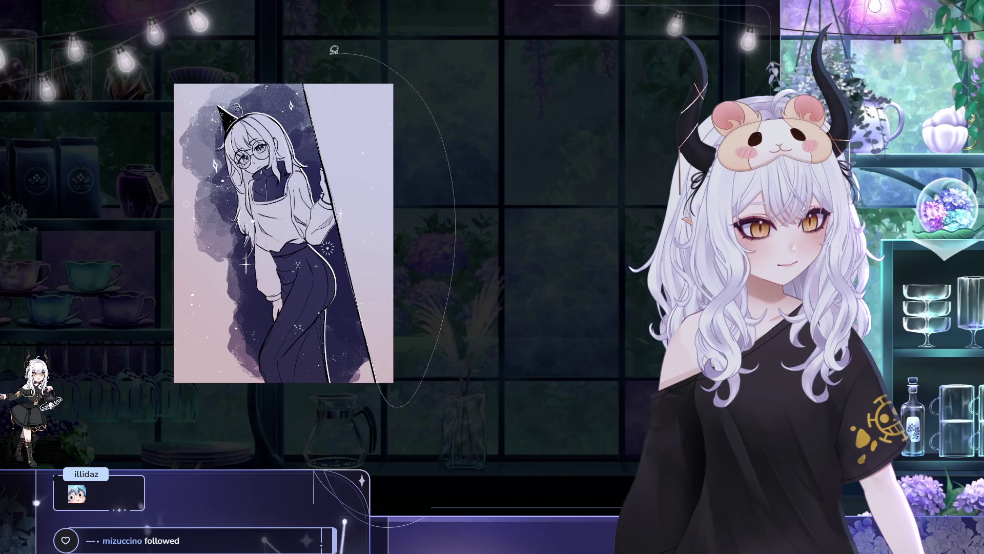
drag(334, 50, 314, 88)
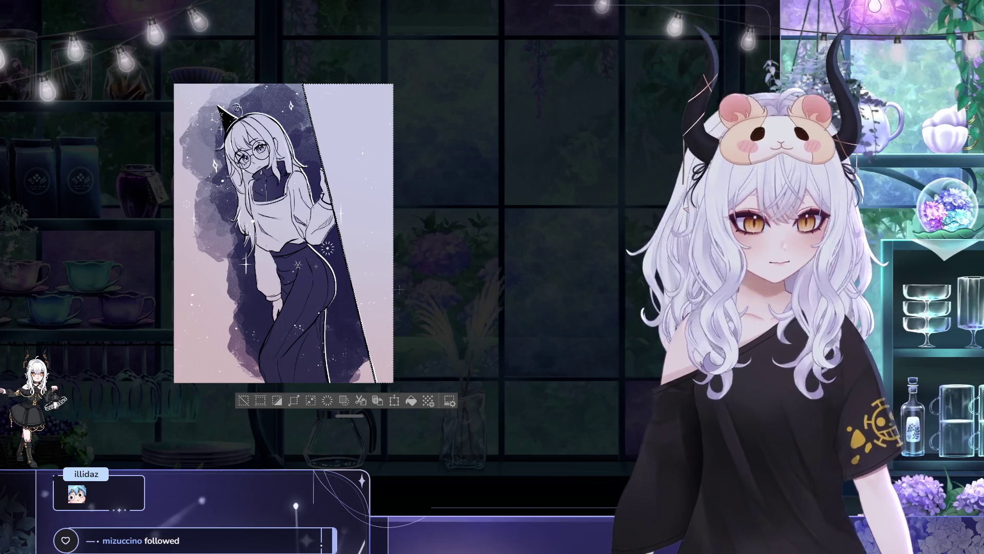
click(411, 401)
key(ctrl+d)
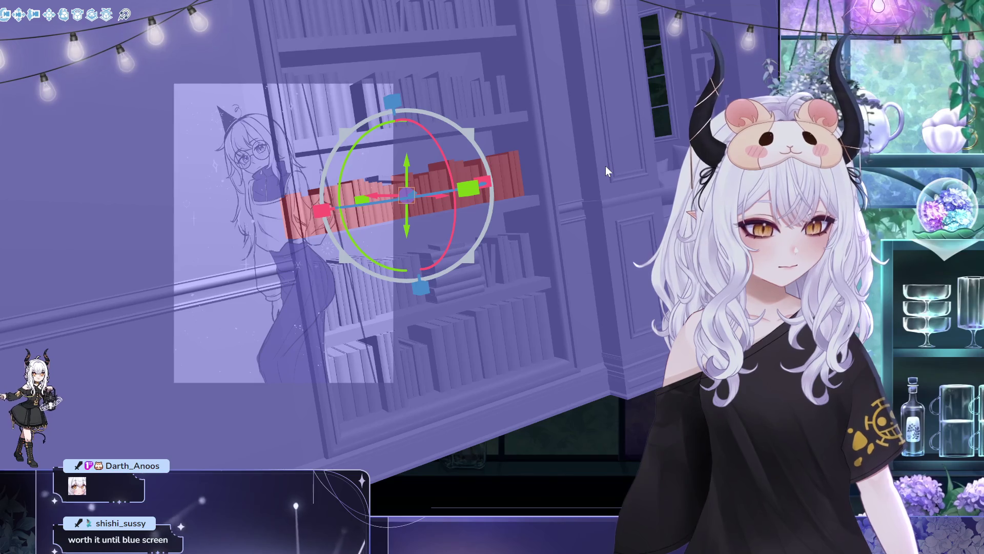
Zoom the 3D camera out, select the bookshelf wall, swing it round, and zoom back in
scroll(574, 162, down, 5)
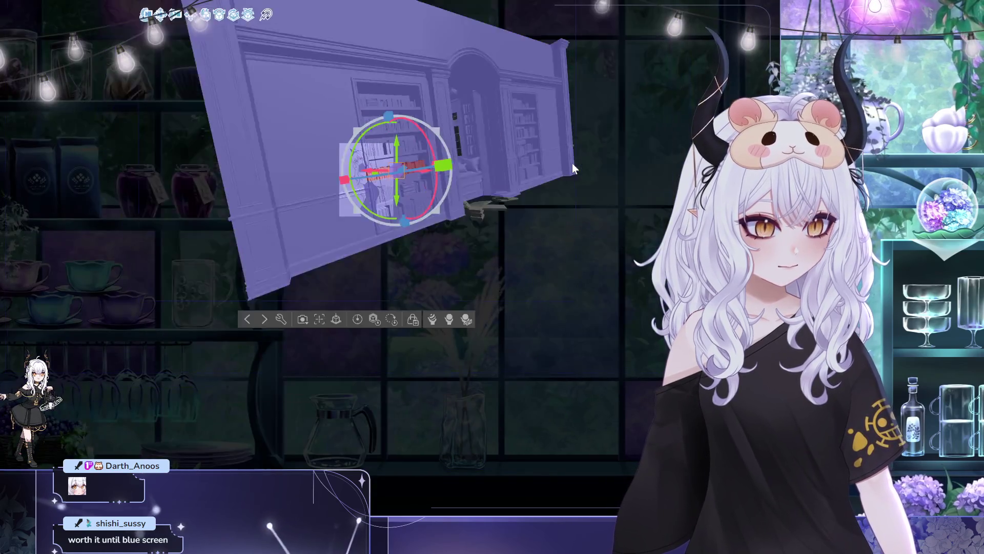
scroll(572, 163, down, 3)
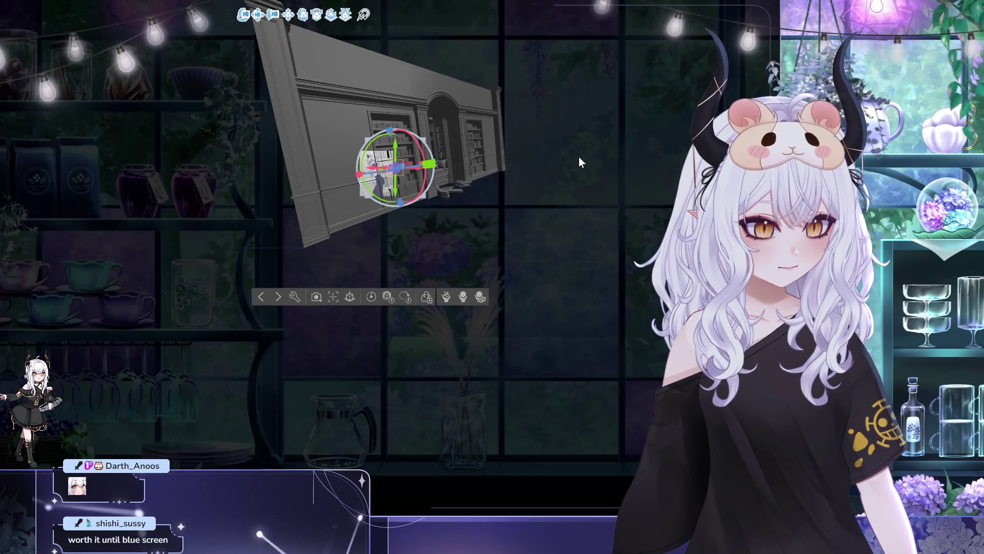
scroll(574, 158, down, 2)
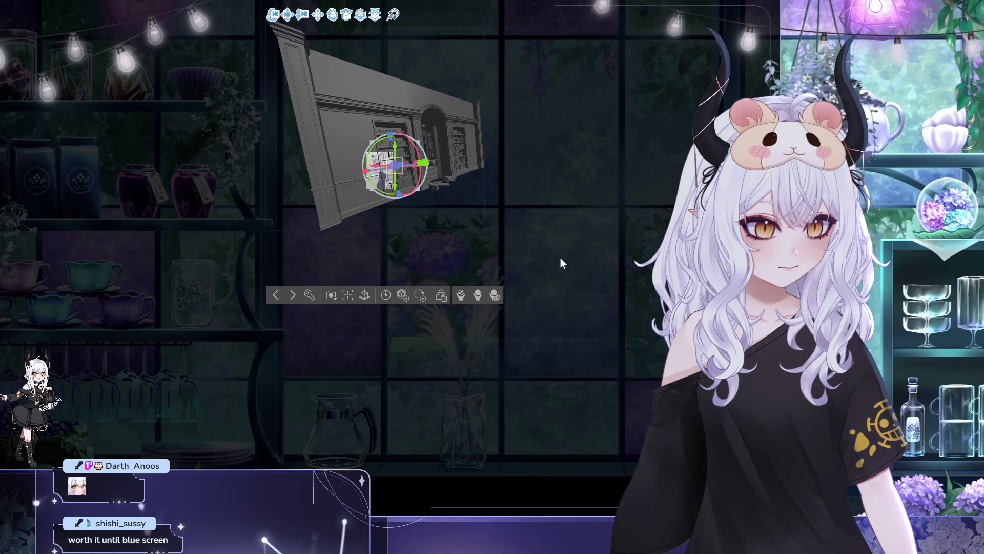
click(314, 118)
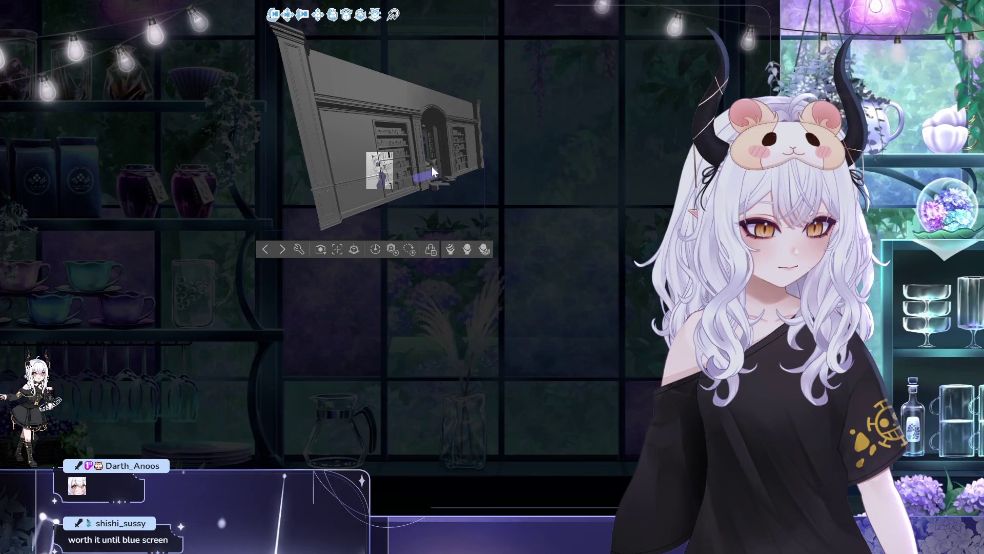
click(419, 89)
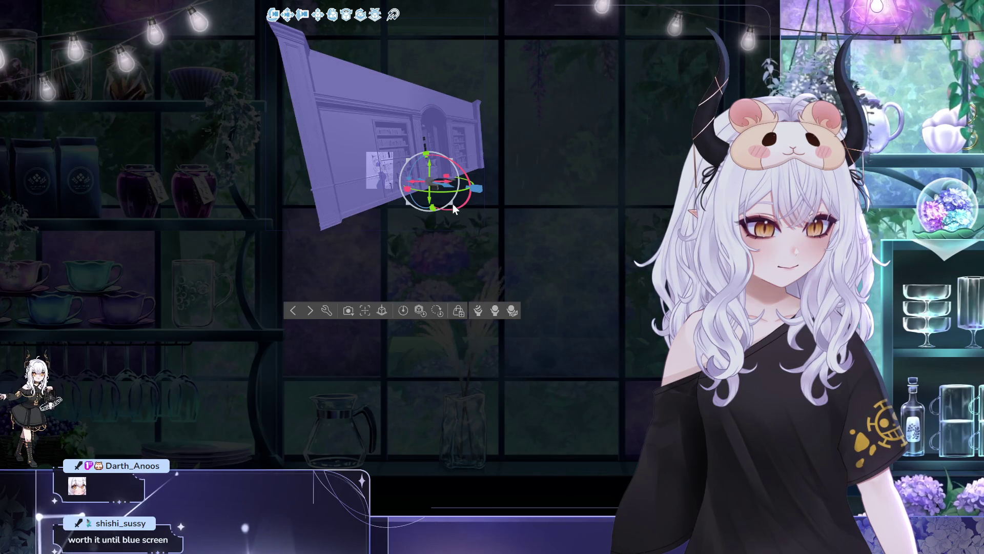
mouse_move(462, 205)
mouse_down()
mouse_move(500, 197)
mouse_move(494, 158)
mouse_move(463, 137)
mouse_move(426, 152)
mouse_up()
scroll(420, 146, up, 2)
scroll(398, 174, up, 8)
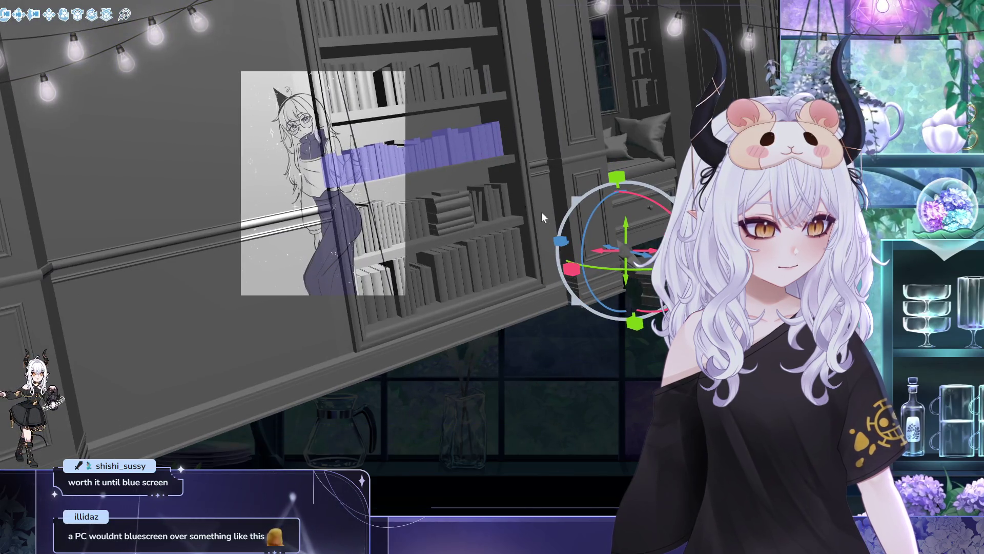
Alternate rotate (E) and move (W) on the bookshelf wall, sliding it left beside the girl
mouse_move(584, 228)
mouse_down()
mouse_move(590, 222)
mouse_move(589, 238)
mouse_up()
key(w)
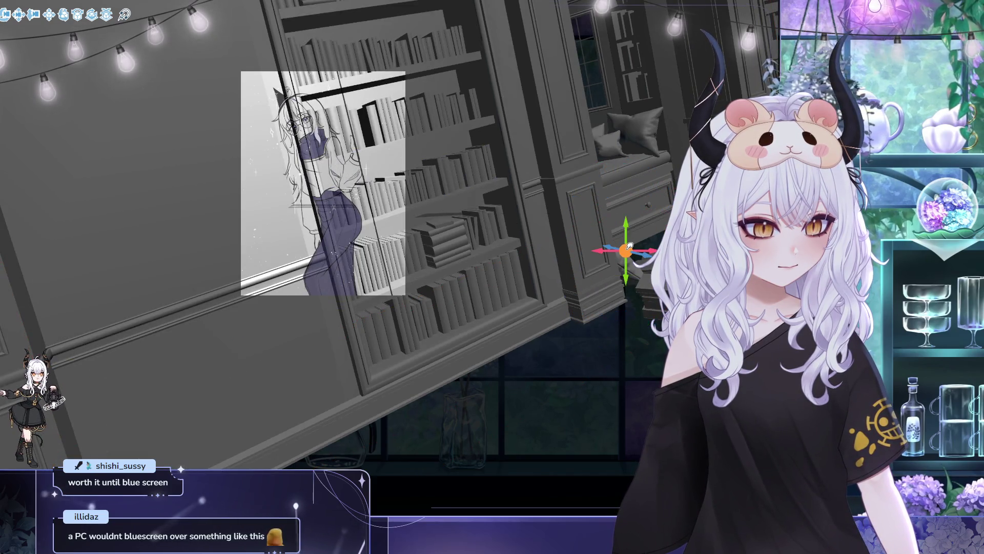
mouse_move(619, 285)
mouse_down()
mouse_move(633, 226)
mouse_move(661, 234)
mouse_up()
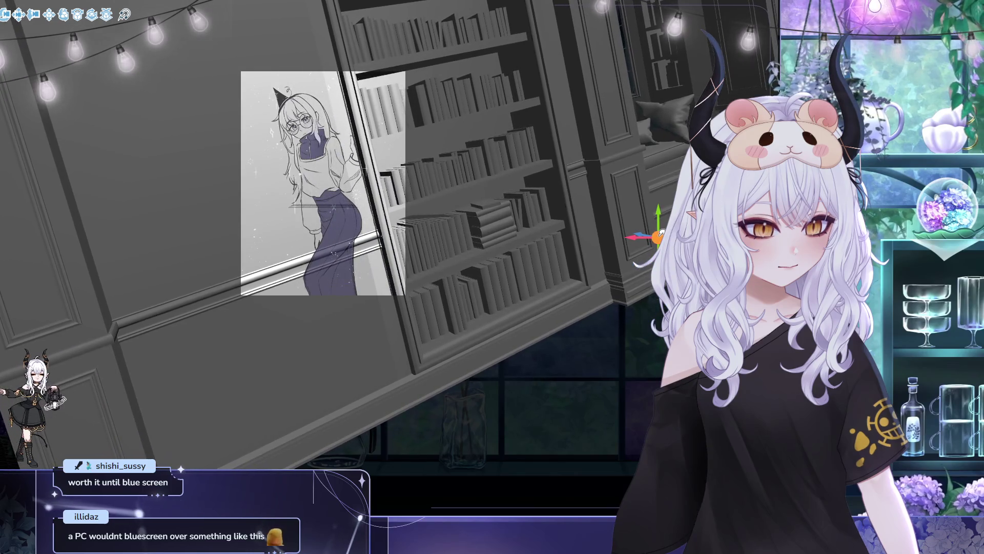
key(e)
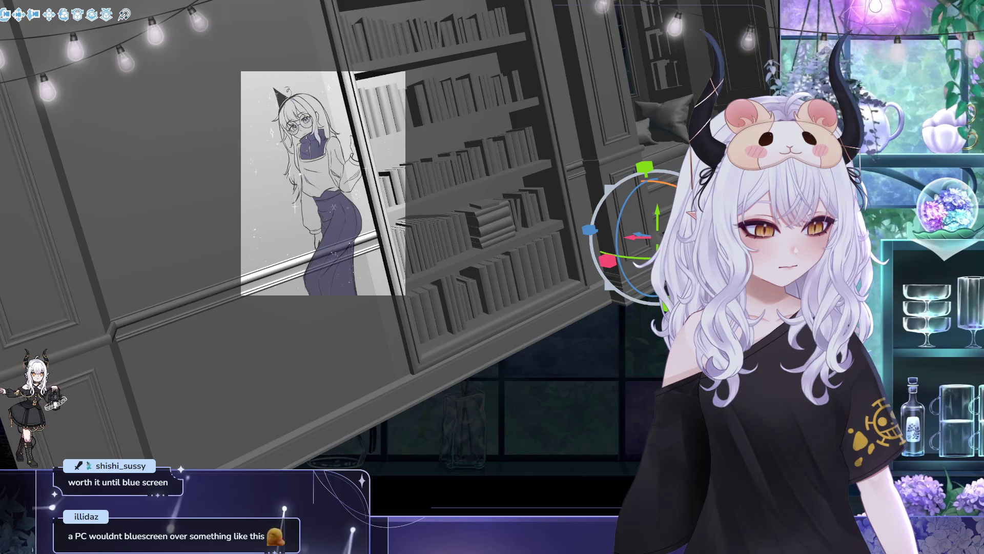
drag(592, 230, 608, 285)
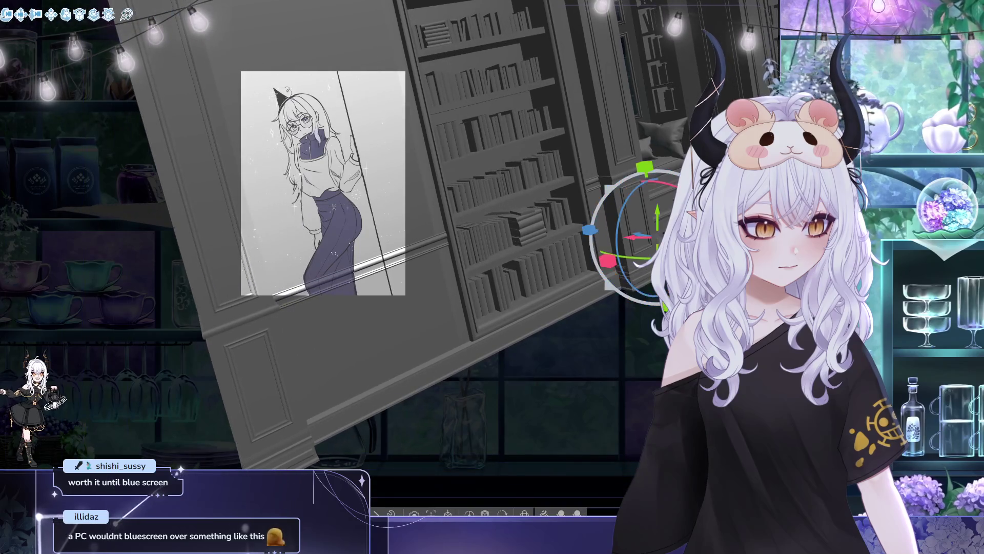
key(w)
mouse_move(663, 231)
mouse_down()
mouse_move(632, 215)
mouse_move(626, 230)
mouse_move(610, 233)
mouse_move(619, 236)
mouse_up()
key(e)
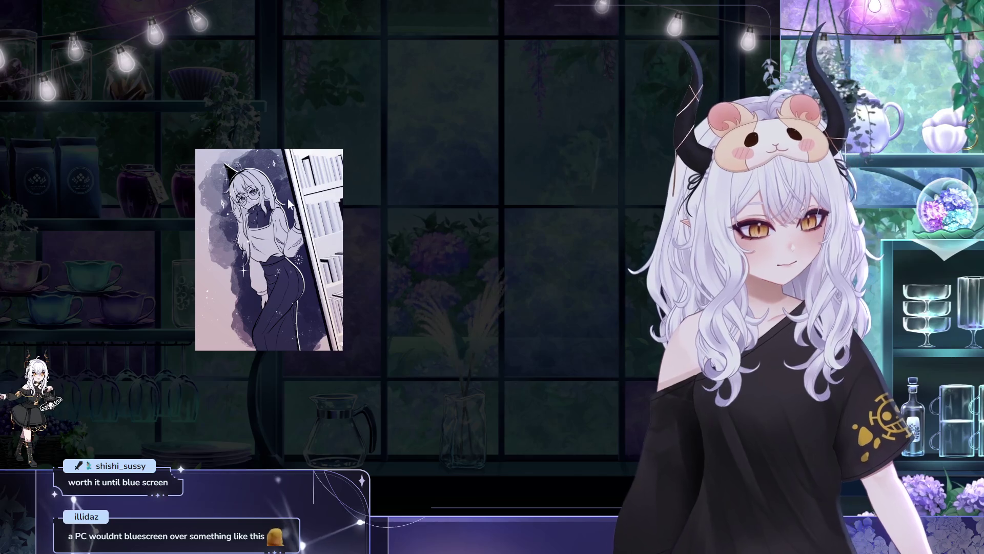
Transform the bookshelf layer, cancelling once and restarting, then commit the placement with OK
click(315, 238)
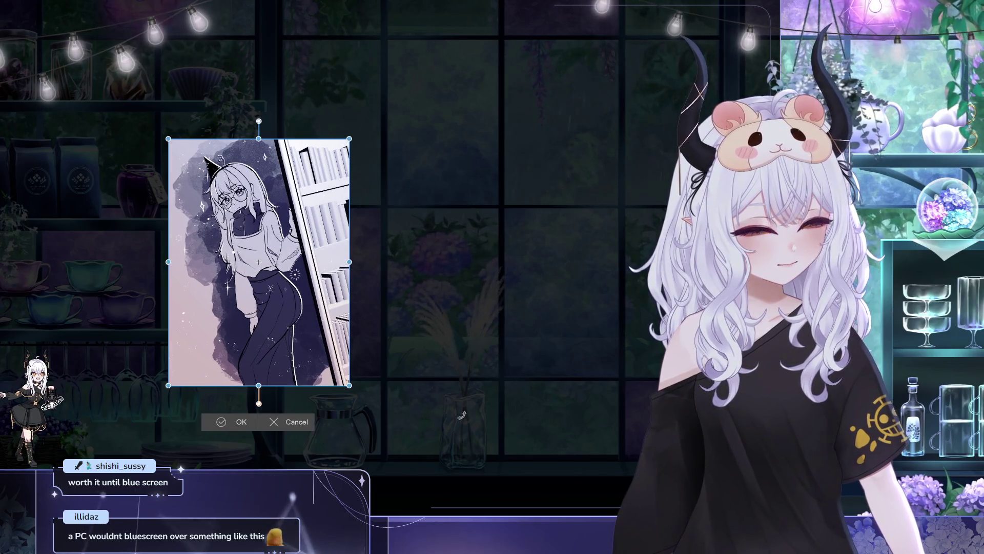
click(313, 422)
click(287, 300)
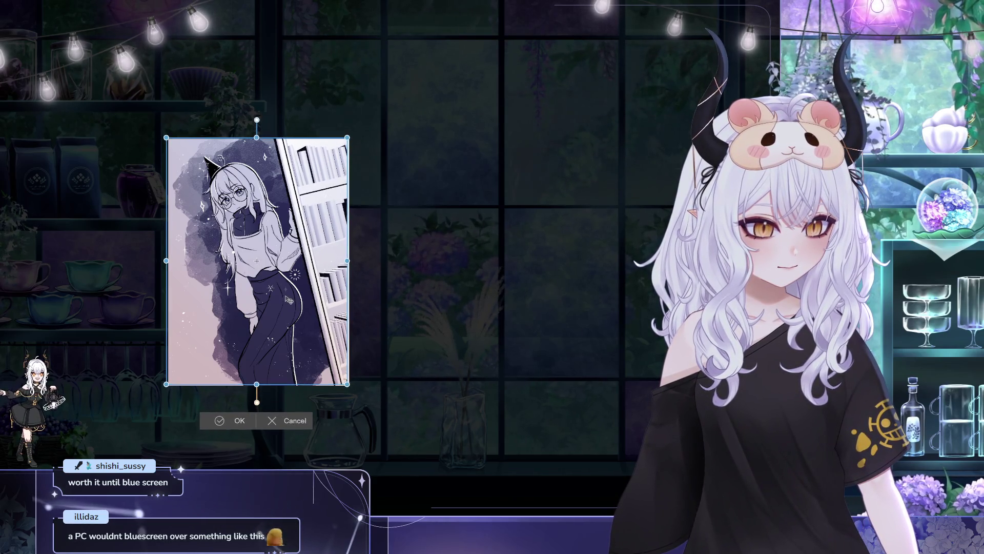
click(237, 421)
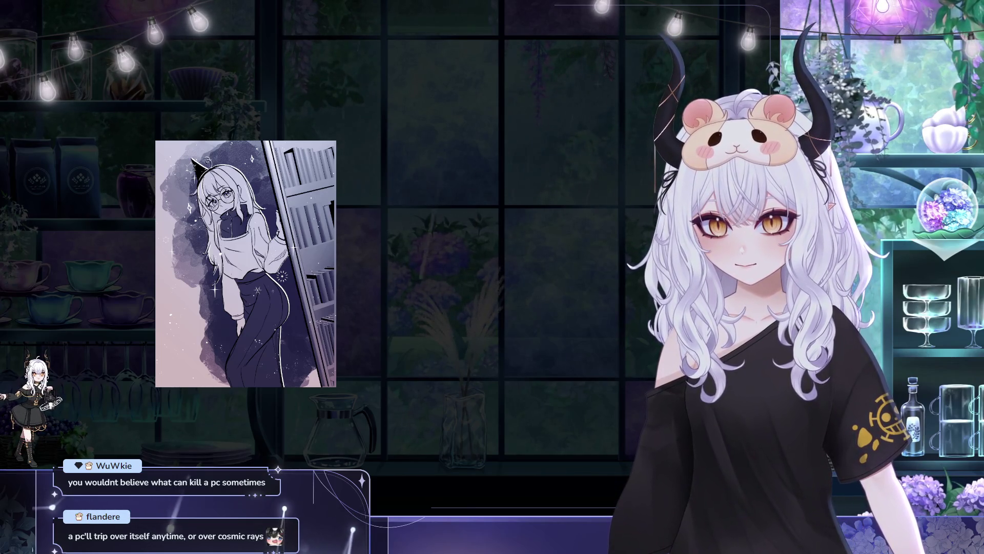
Select the whole canvas with Ctrl+A, clearing and reselecting it once
key(ctrl+a)
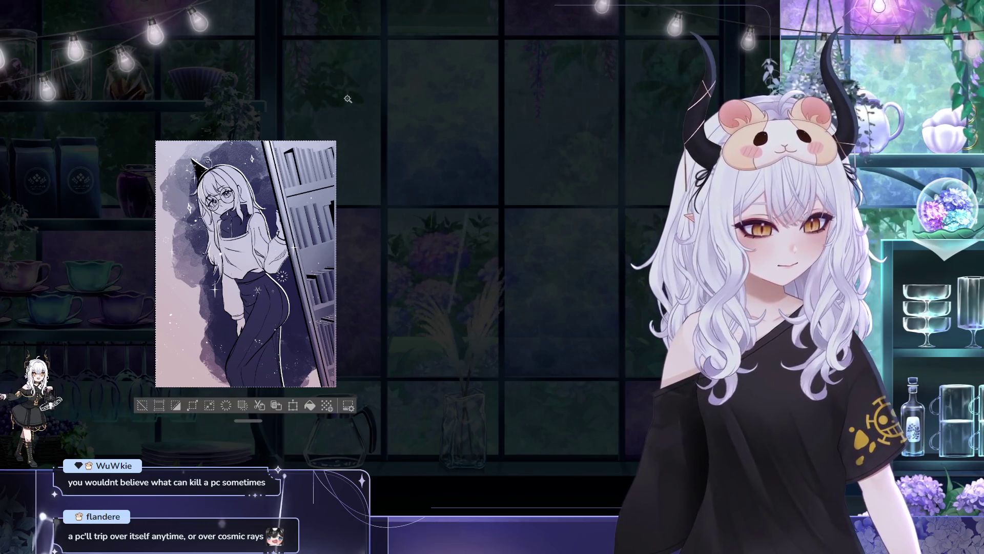
key(ctrl+d)
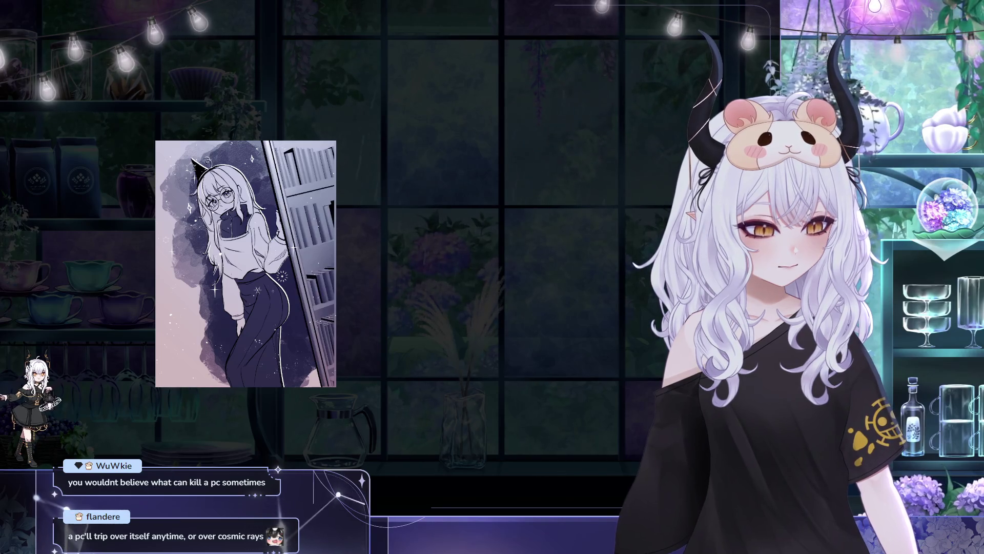
key(ctrl+a)
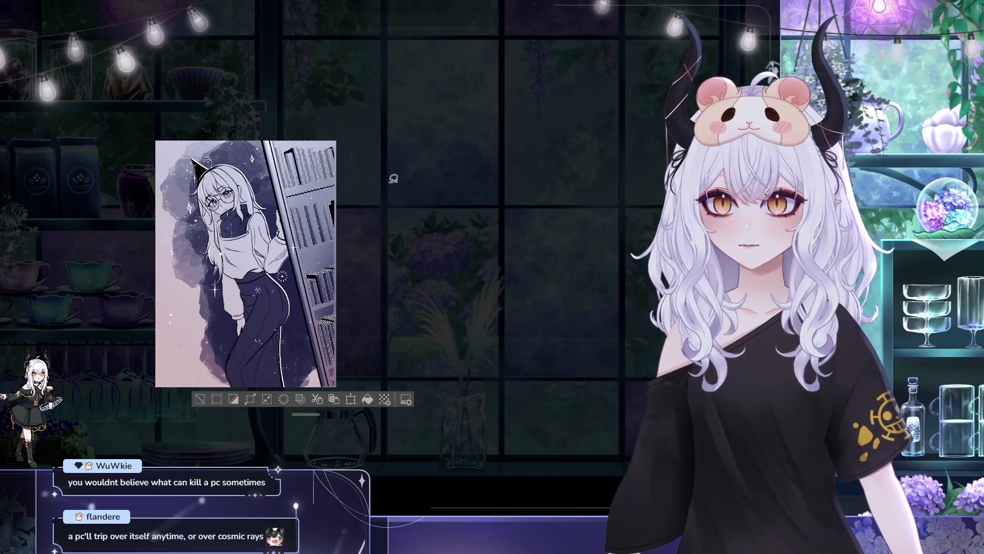
scroll(359, 246, up, 5)
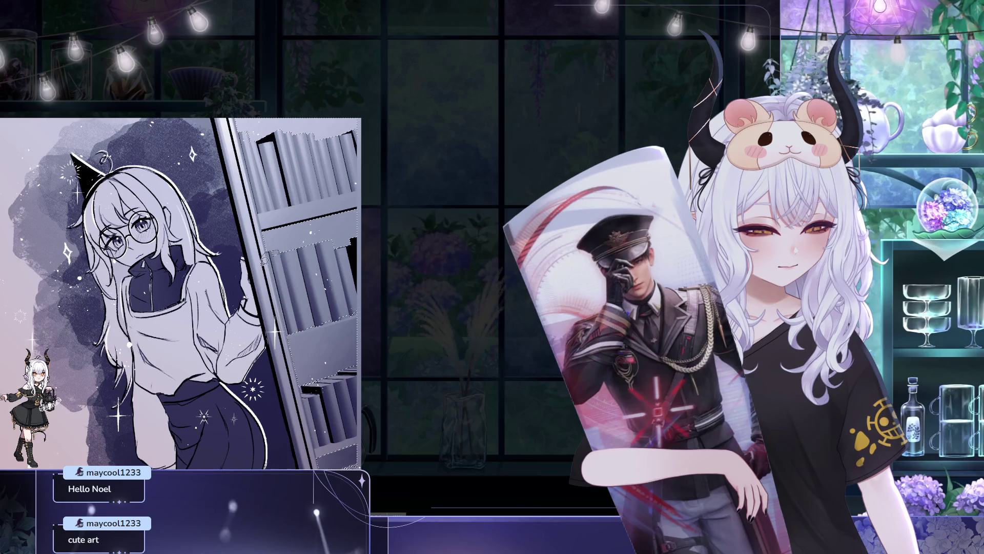
Lasso-select the strip along the bookshelf's edge and press Delete on it
drag(450, 336, 399, 139)
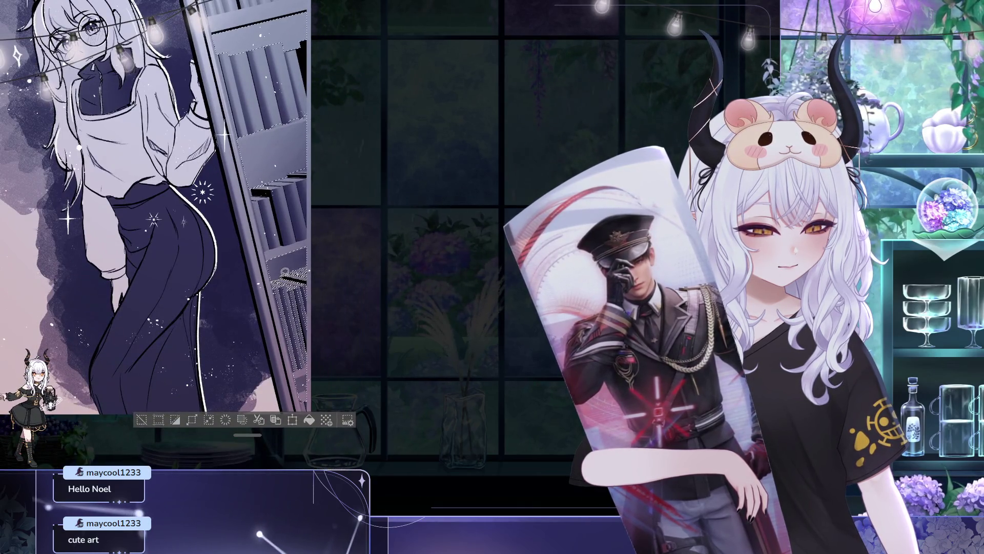
mouse_move(312, 262)
mouse_down()
mouse_move(327, 336)
mouse_move(311, 363)
mouse_move(309, 267)
mouse_up()
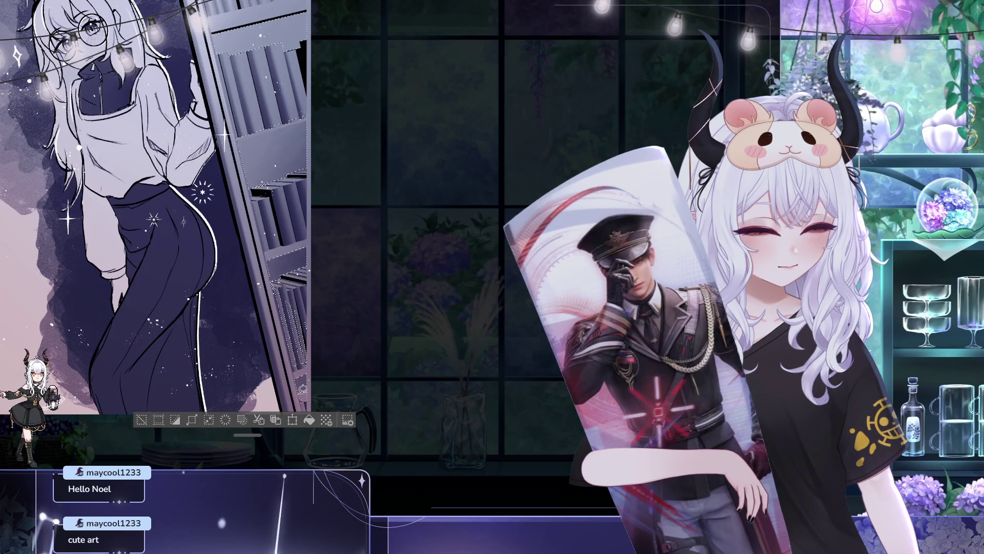
mouse_move(306, 403)
mouse_down()
mouse_move(306, 362)
mouse_move(255, 318)
mouse_move(269, 281)
mouse_up()
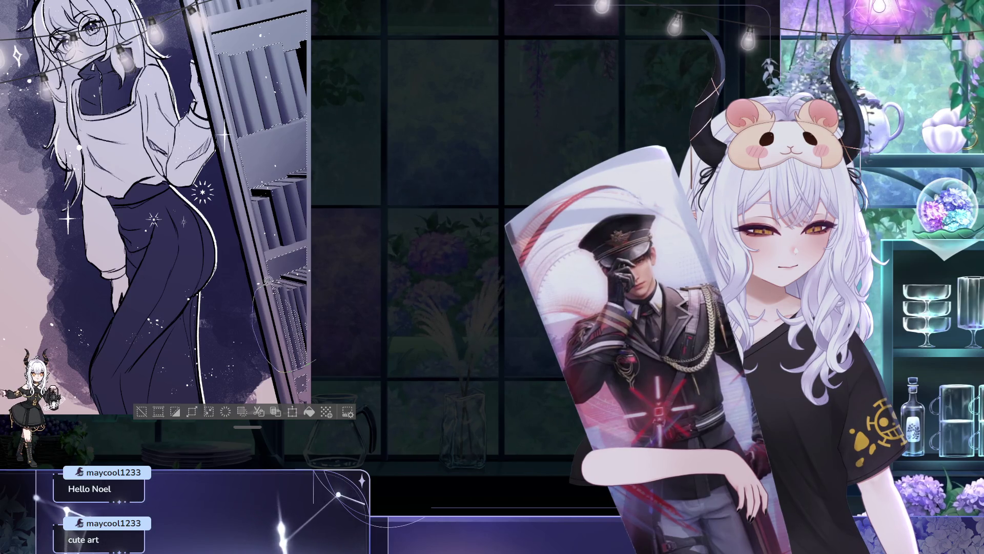
drag(335, 312, 325, 299)
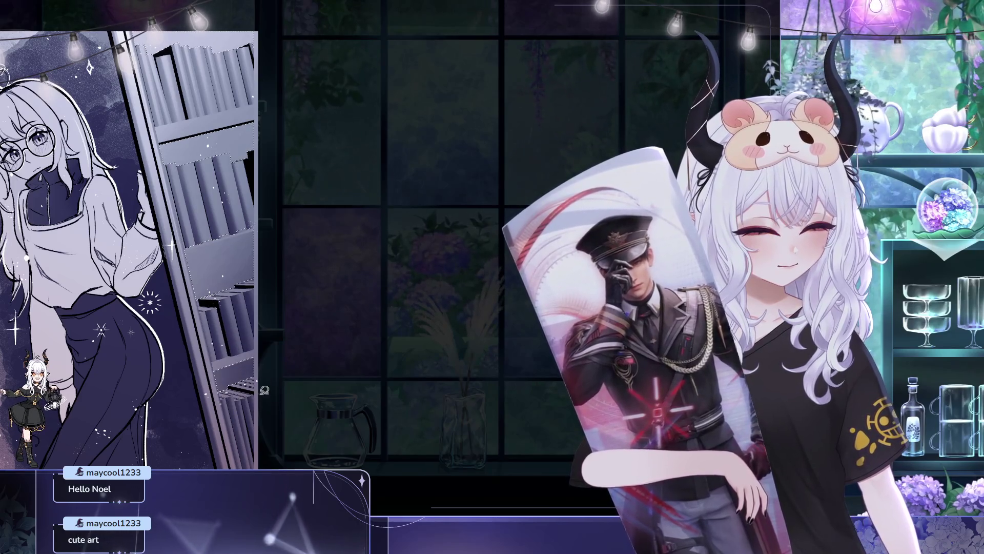
key(Delete)
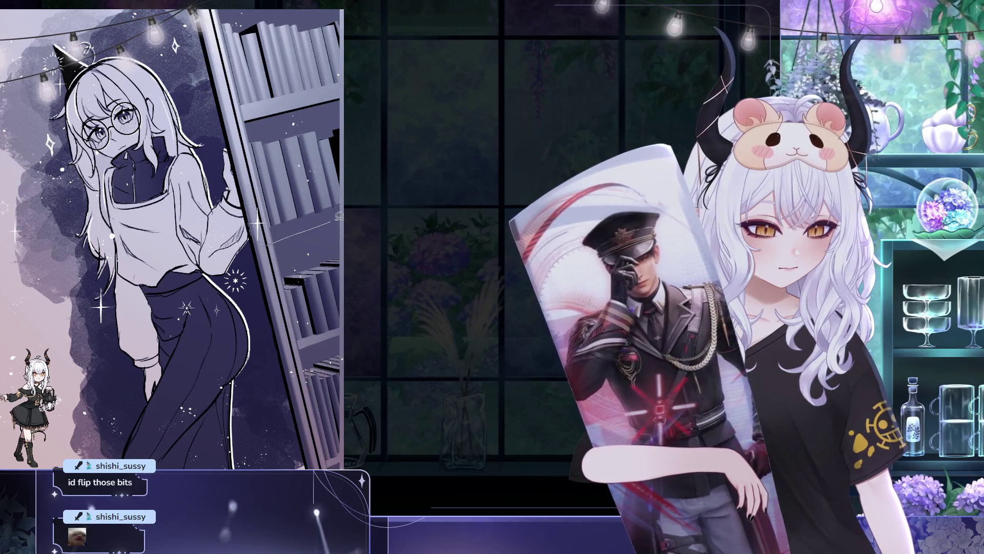
Lasso another area beside the bookshelf, then start transforming the whole artwork
mouse_move(342, 194)
mouse_down()
mouse_move(220, 239)
mouse_move(307, 226)
mouse_move(441, 176)
mouse_up()
click(503, 167)
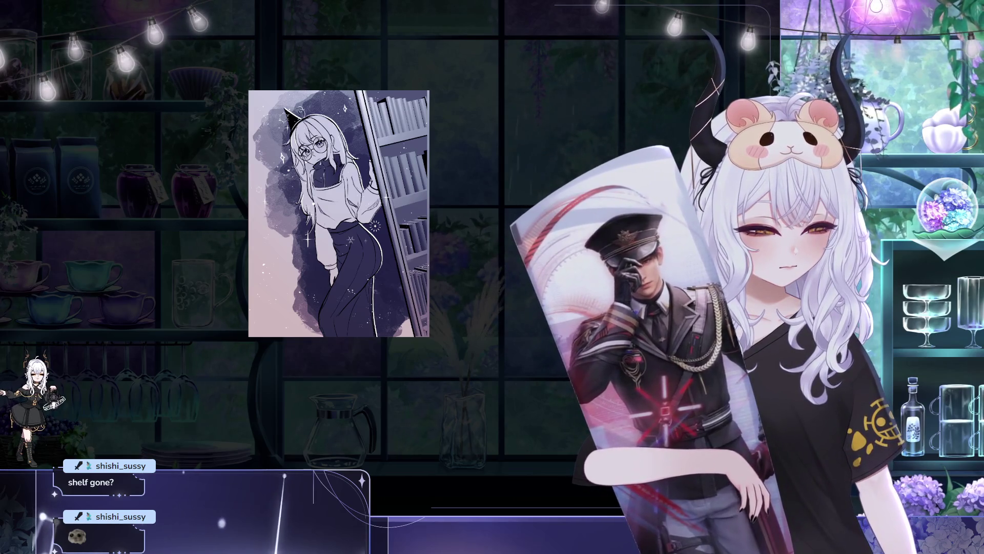
click(411, 275)
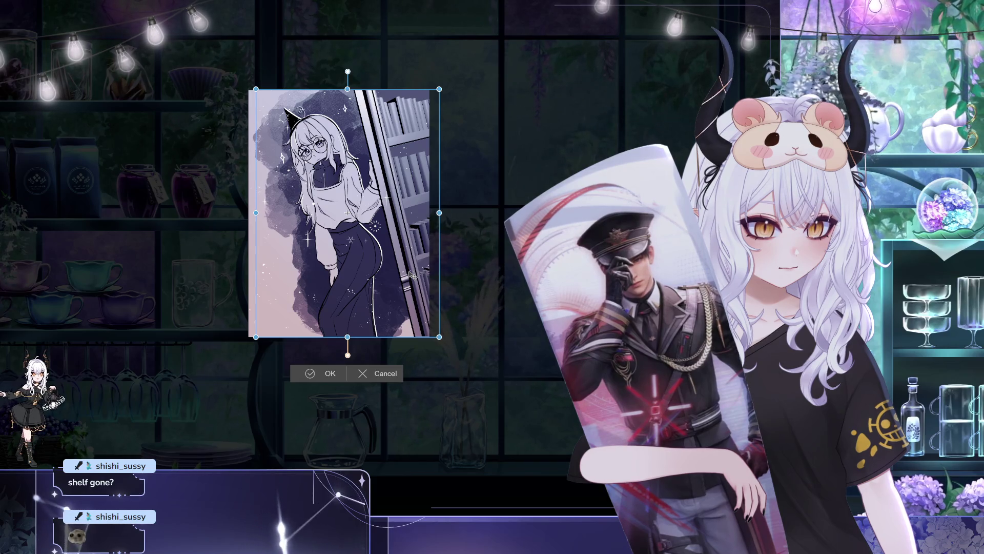
Nudge the whole artwork a couple of pixels right and down and apply it
drag(412, 275, 413, 276)
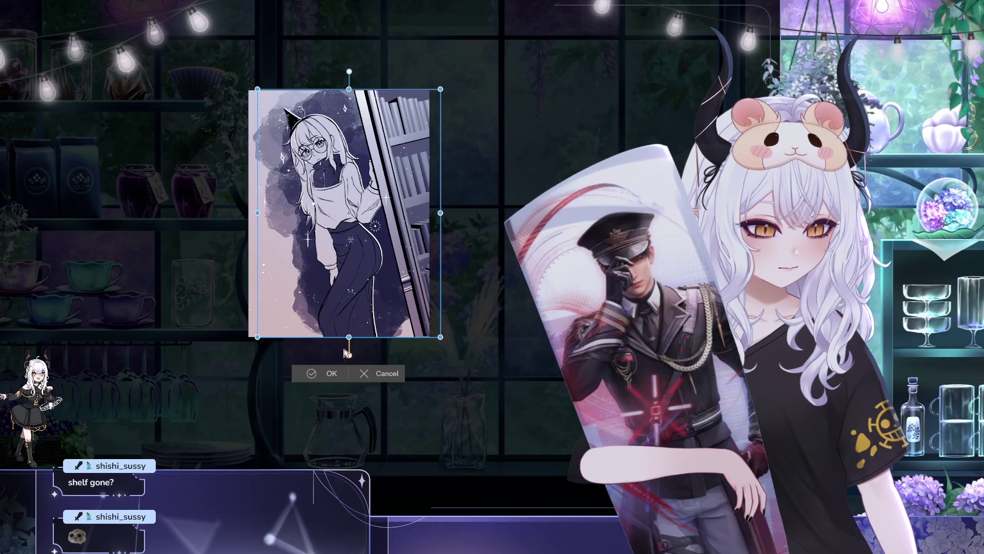
click(332, 373)
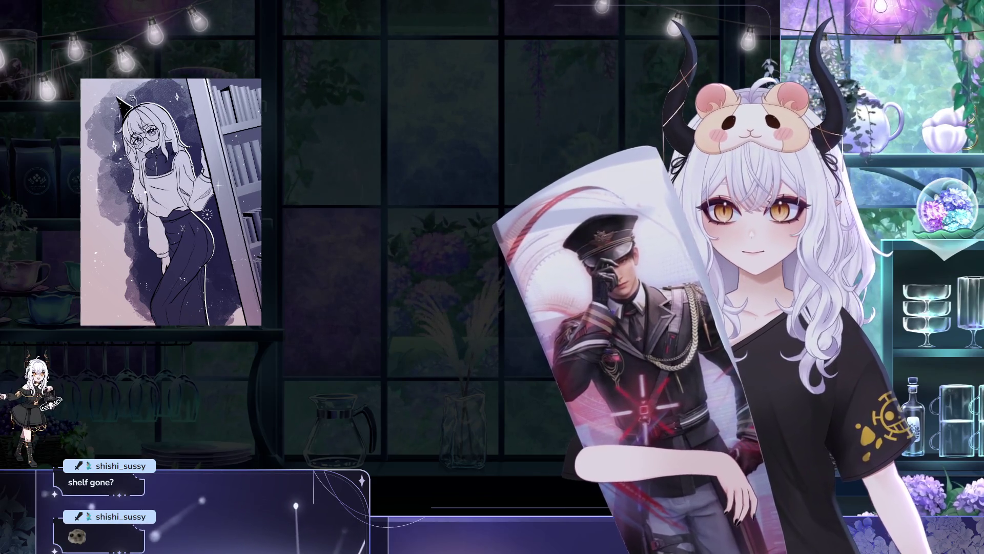
Pan the canvas lower in the window
drag(268, 170, 271, 228)
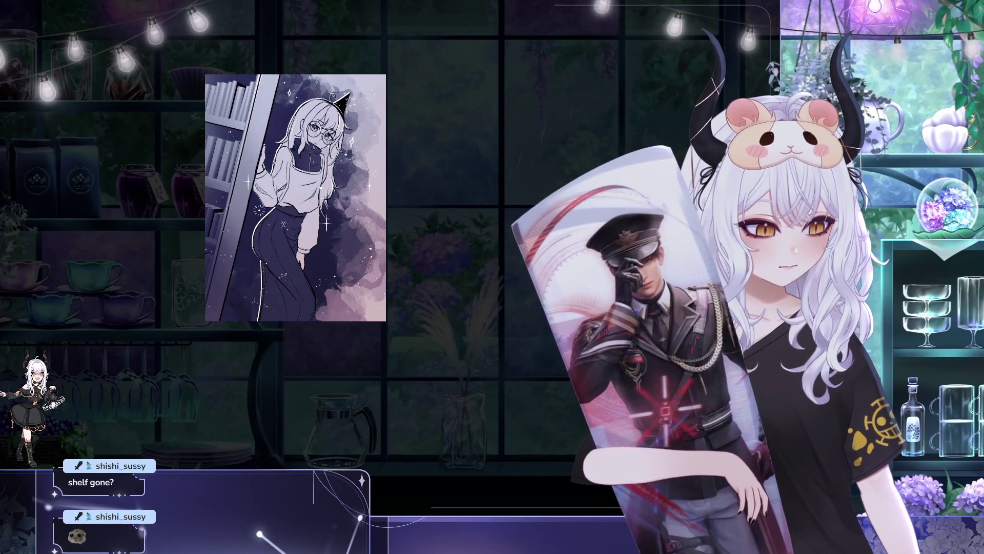
Shift the illustration left and right with a slight tilt, then commit the transform
drag(352, 309, 323, 310)
mouse_move(423, 314)
mouse_down()
mouse_move(363, 370)
mouse_move(390, 359)
mouse_up()
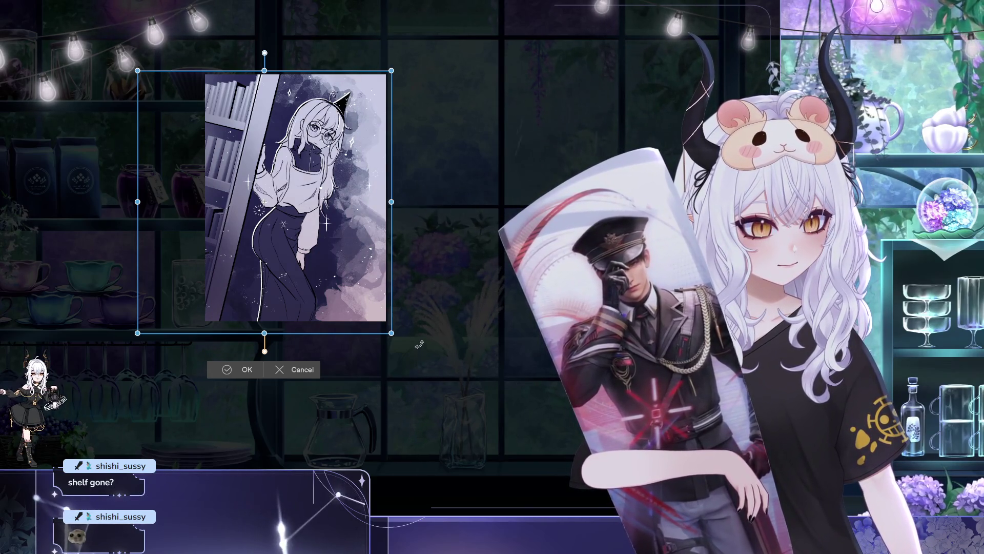
drag(352, 303, 393, 307)
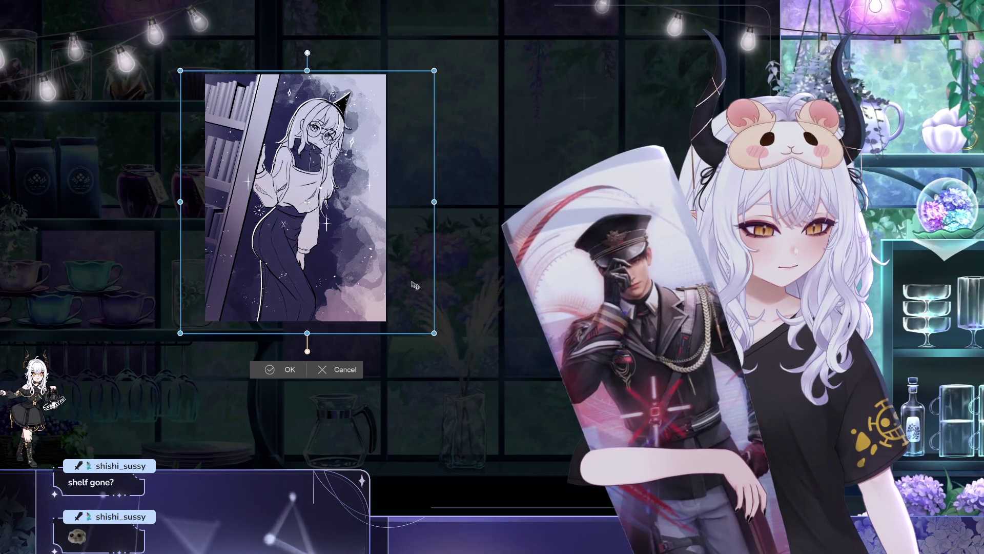
drag(373, 309, 389, 309)
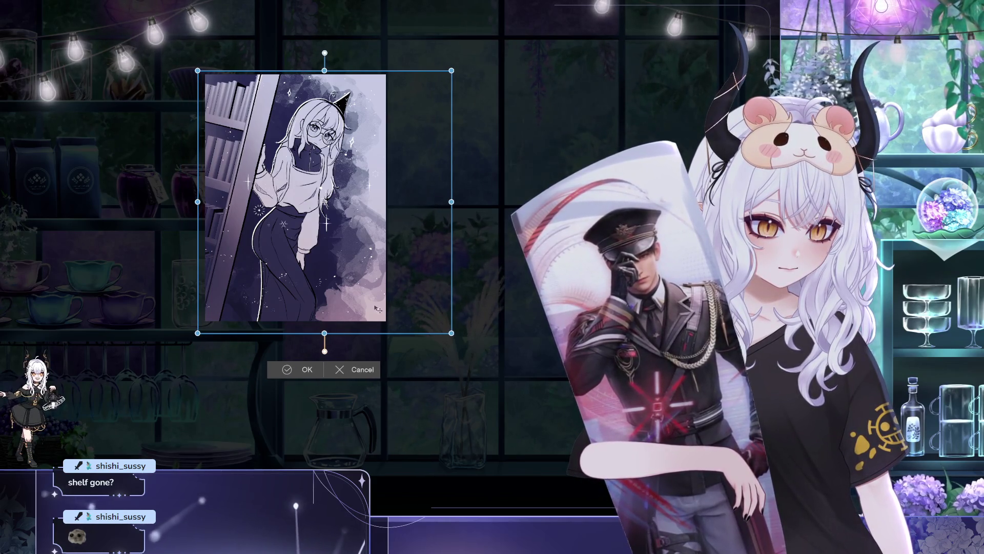
drag(336, 312, 309, 357)
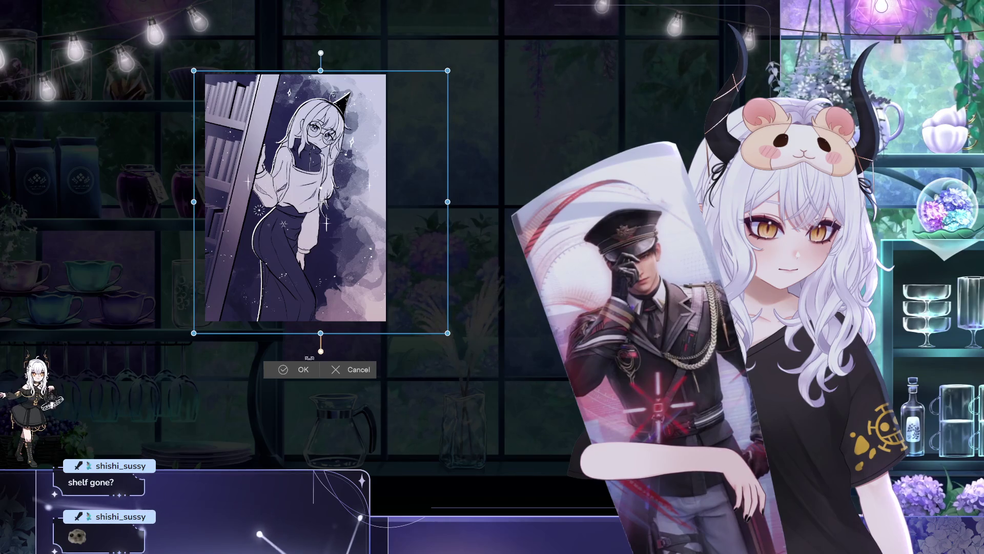
key(Return)
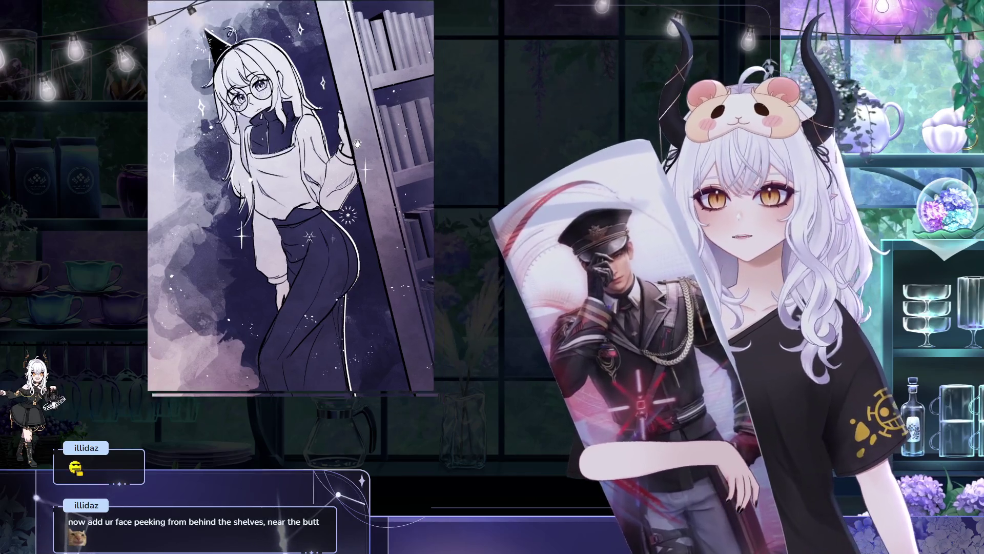
Pan the canvas toward its lower-left area
drag(357, 144, 350, 133)
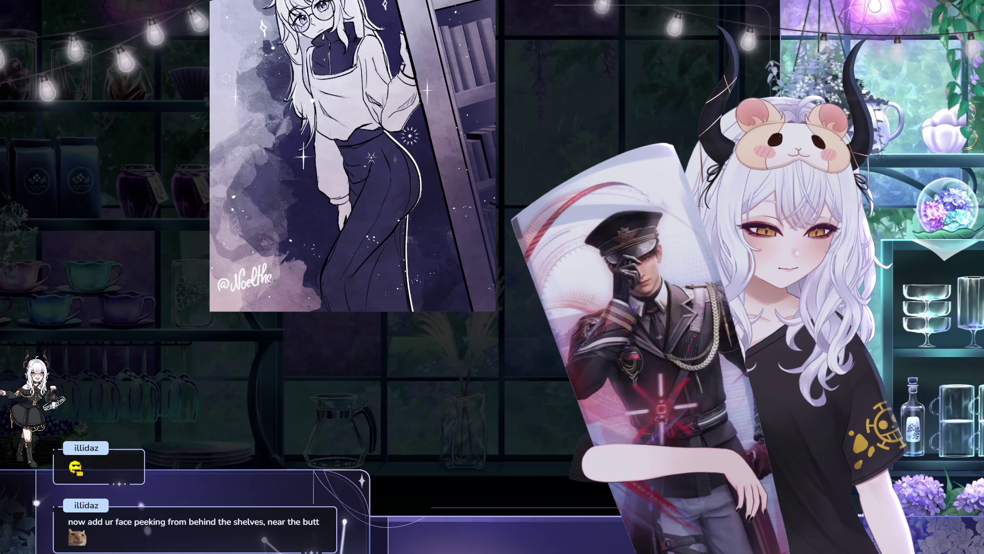
Move the signature slightly down and left into the corner and confirm it
key(ctrl+t)
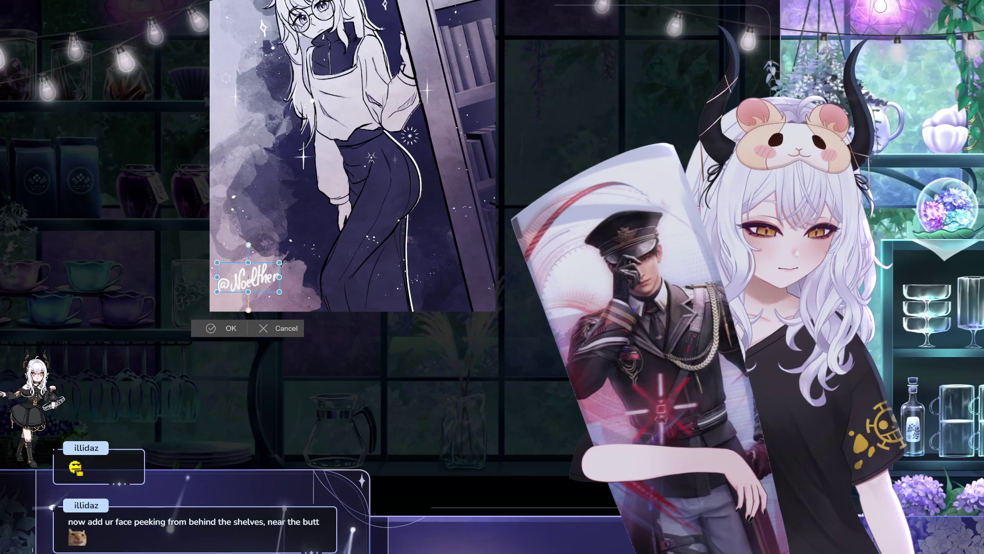
drag(268, 280, 261, 296)
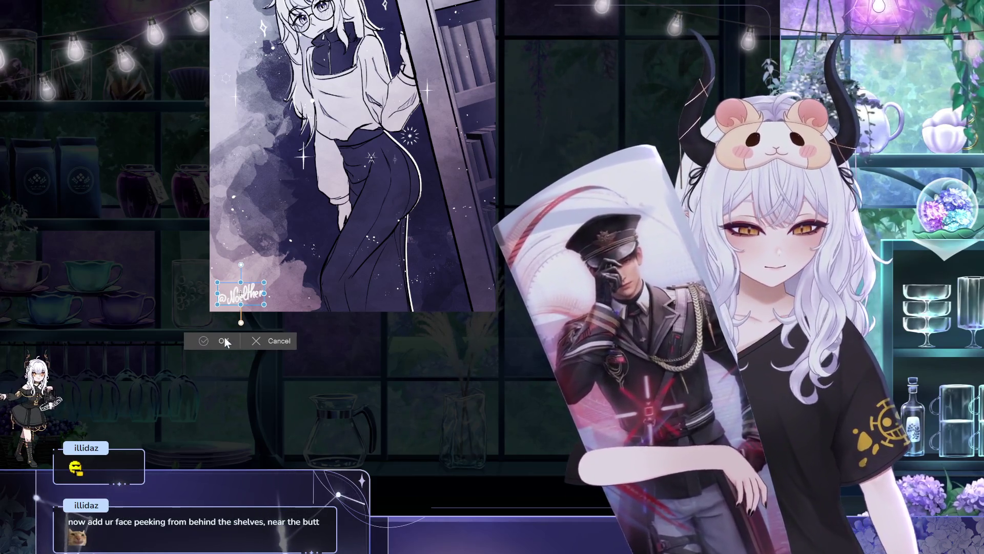
click(218, 340)
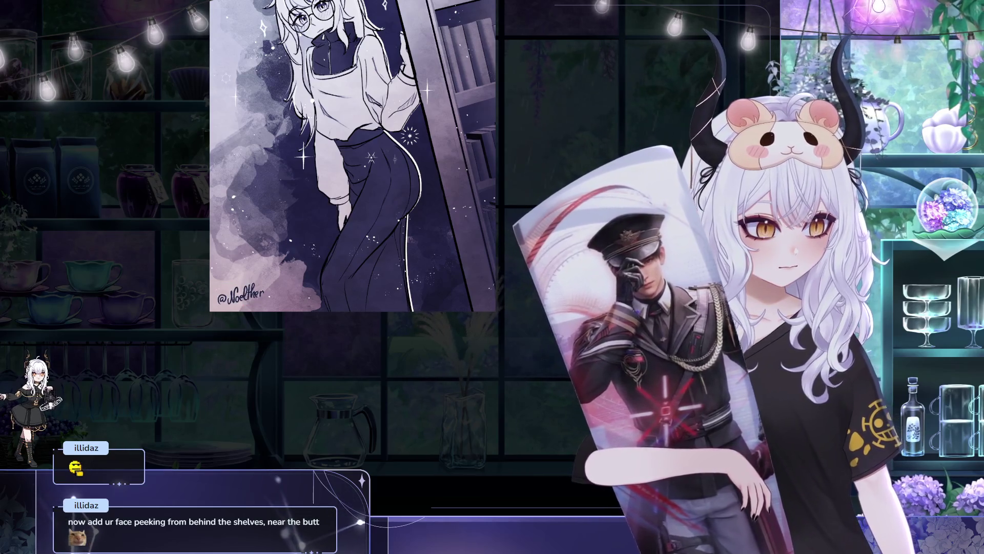
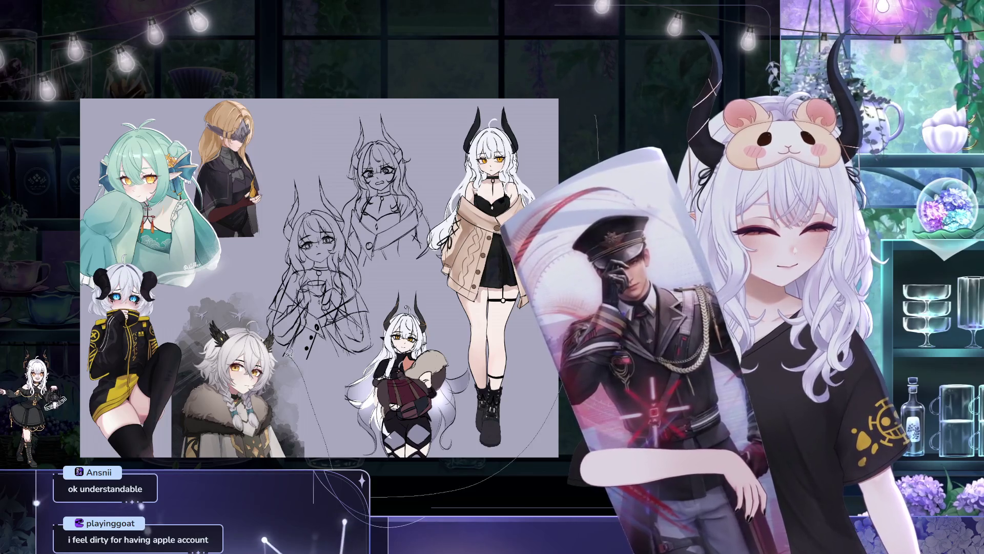
Lasso and clear the rough sketches and right-hand characters, then deselect
drag(390, 493, 359, 492)
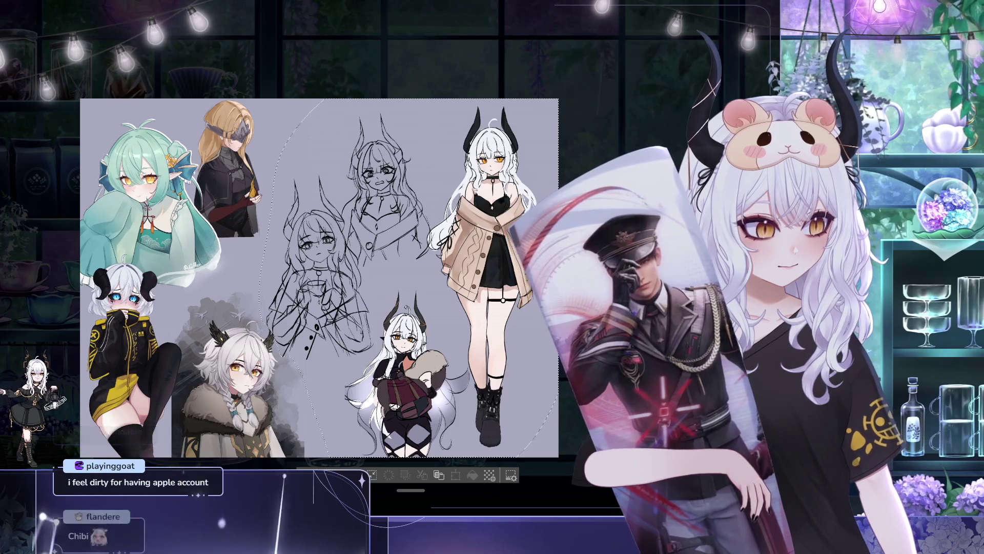
click(471, 475)
key(ctrl+d)
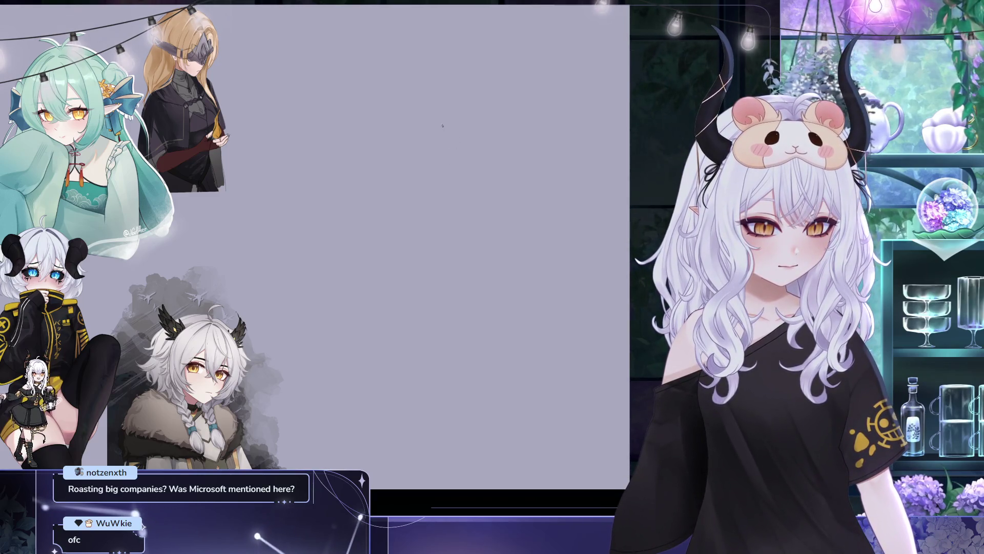
Draw the head circle near the top centre, redrawing after removing the first rough arc
drag(433, 104, 451, 210)
key(Delete)
drag(470, 105, 405, 142)
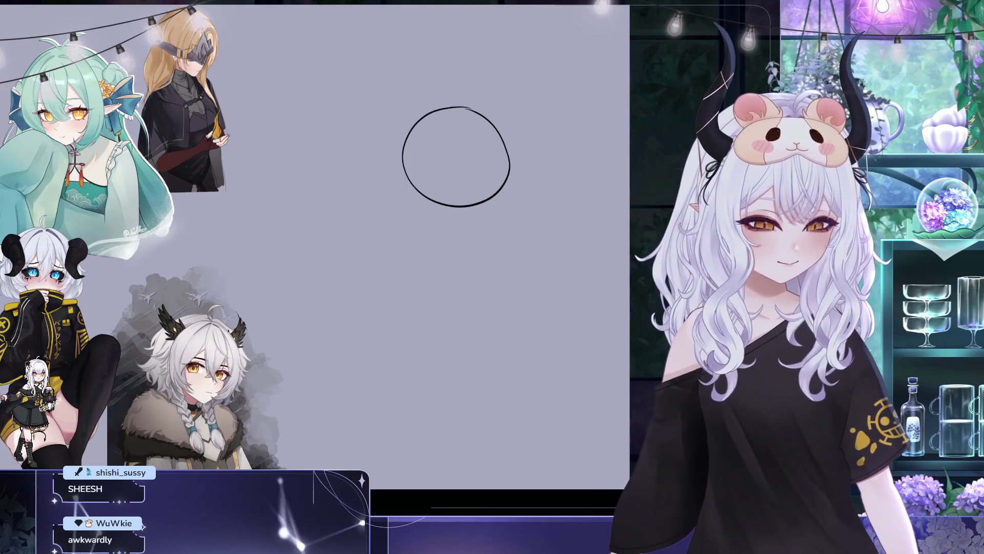
Scale the head circle up slightly with repeated Ctrl+T transforms until its size fits
key(ctrl+t)
drag(510, 106, 525, 92)
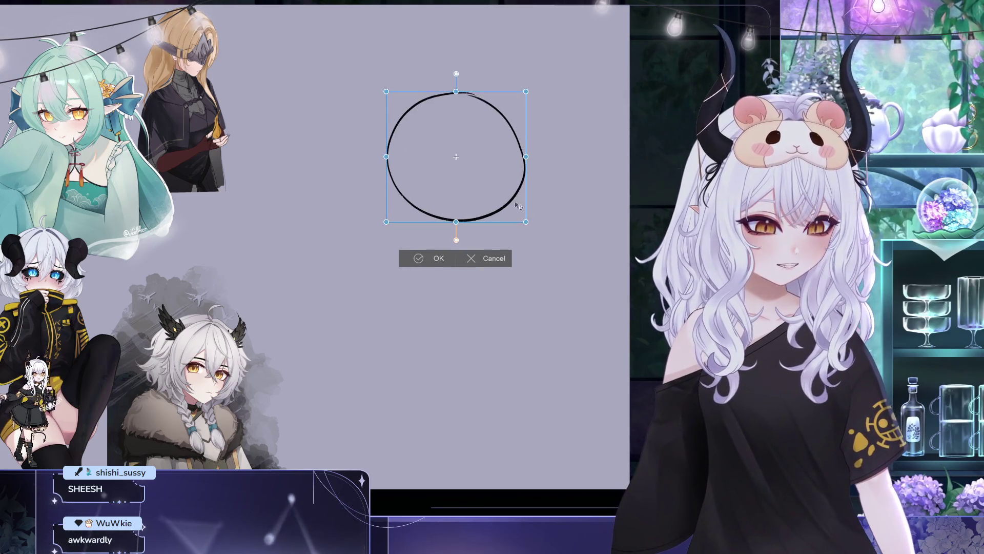
key(Return)
drag(573, 175, 501, 197)
key(ctrl+t)
drag(447, 241, 431, 225)
key(Return)
key(ctrl+t)
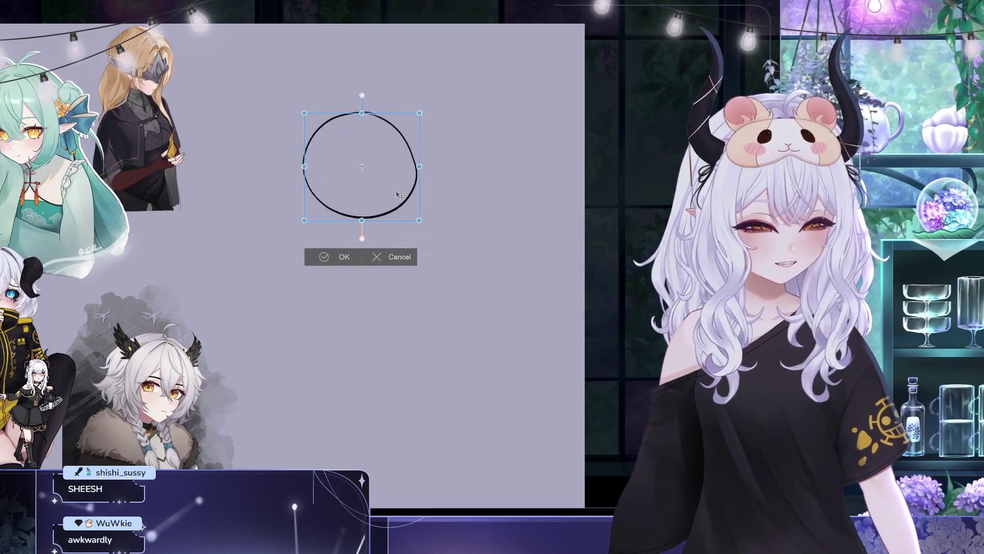
key(Return)
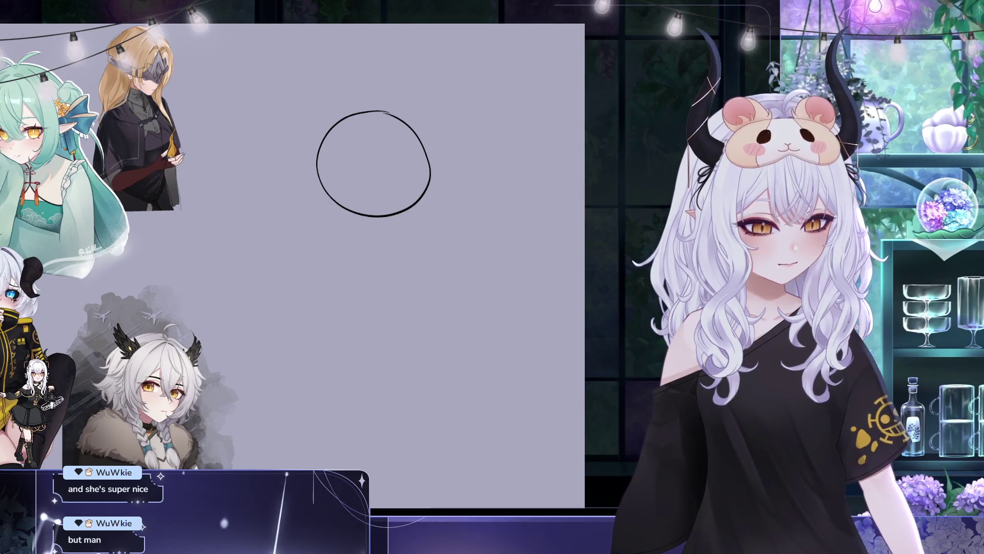
Adjust the brush size, draw a flat jaw line under the circle, and add a curved centre guide
drag(350, 58, 491, 200)
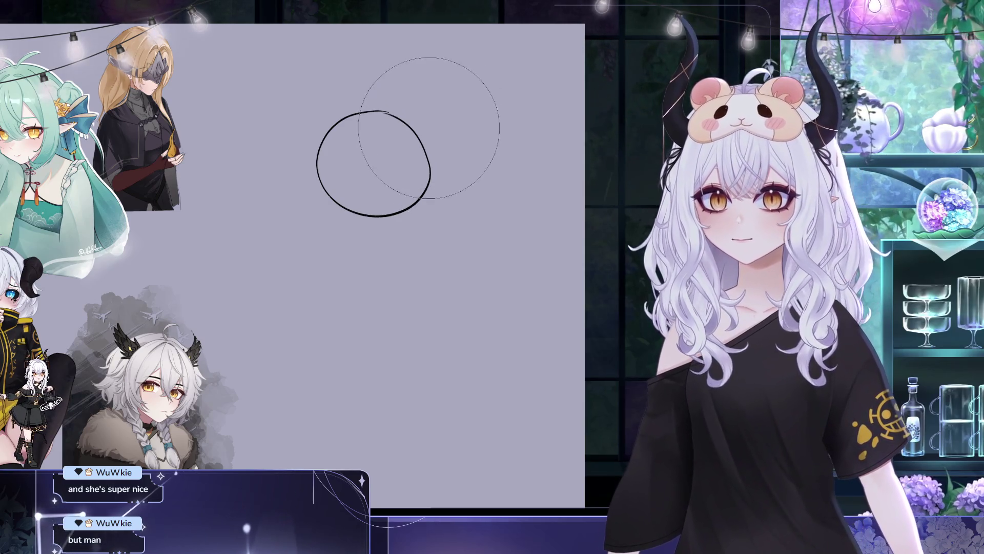
mouse_move(421, 129)
mouse_down()
mouse_move(325, 210)
mouse_move(307, 241)
mouse_move(65, 282)
mouse_up()
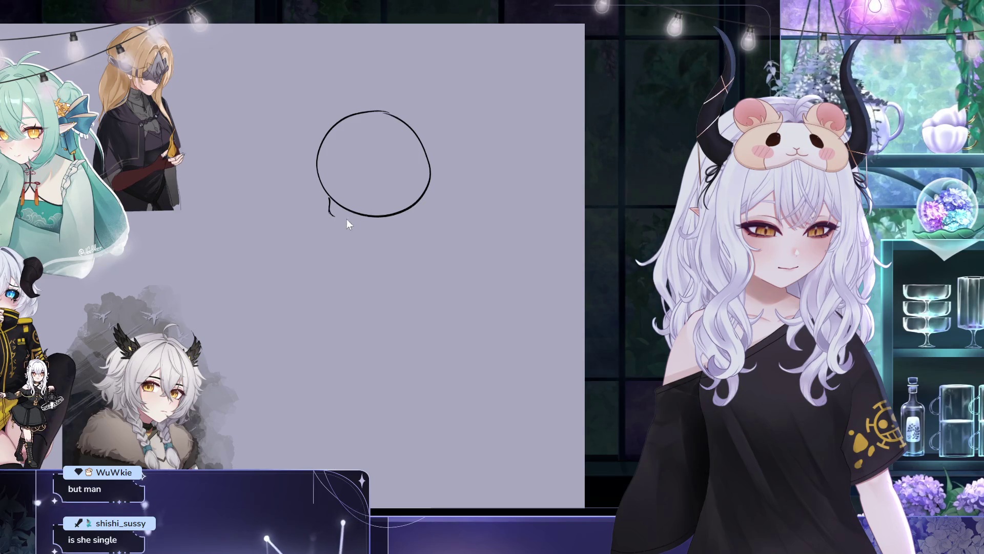
drag(329, 214, 363, 222)
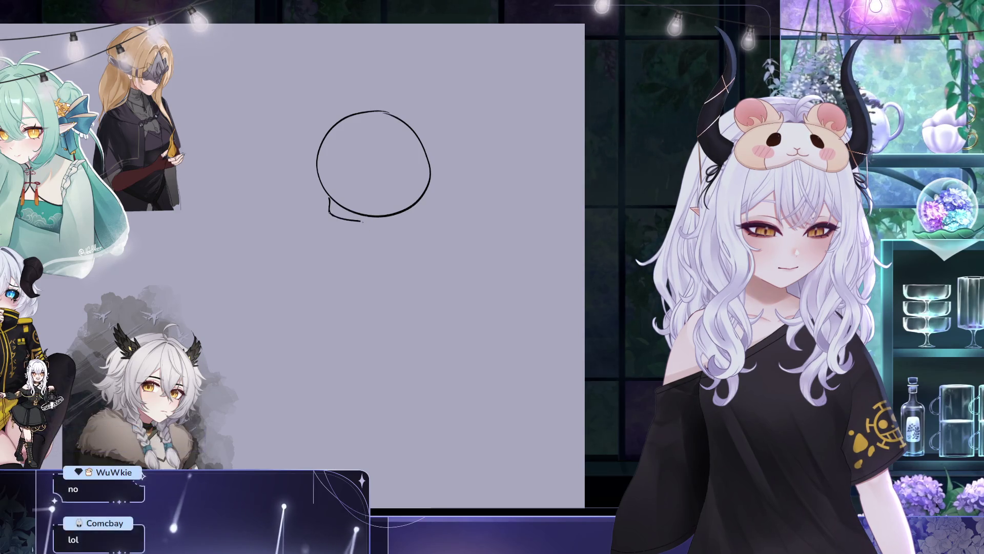
key(ctrl+z)
drag(339, 218, 416, 204)
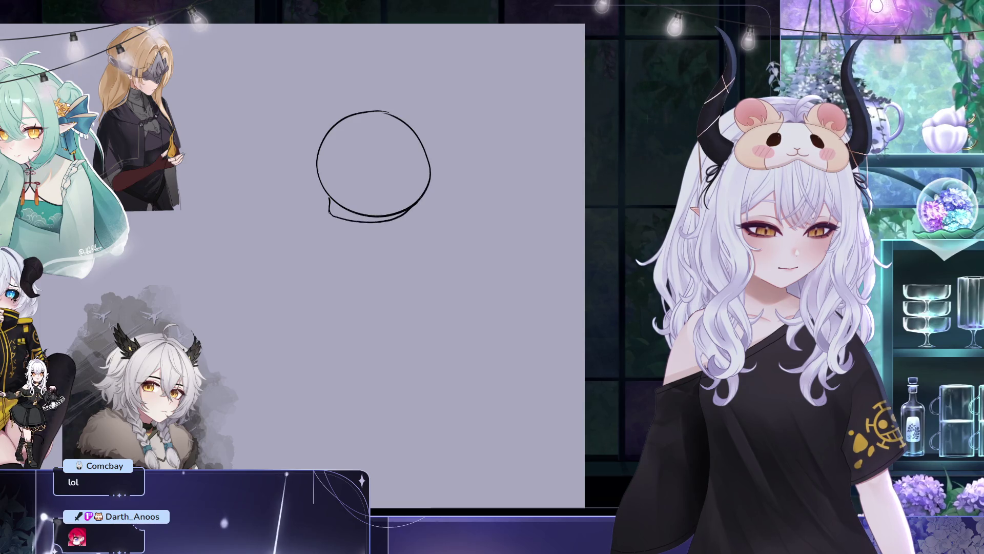
key(ctrl+z)
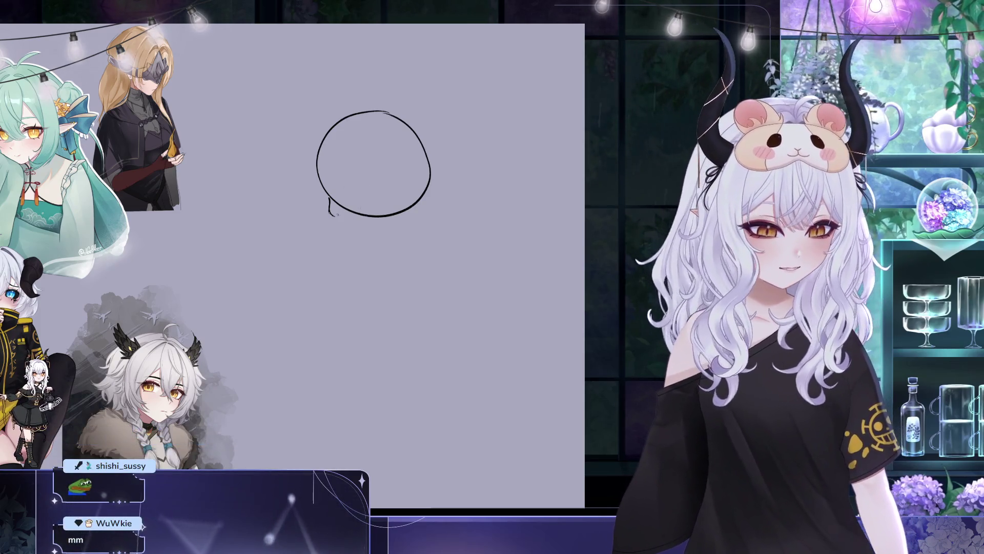
drag(330, 214, 408, 218)
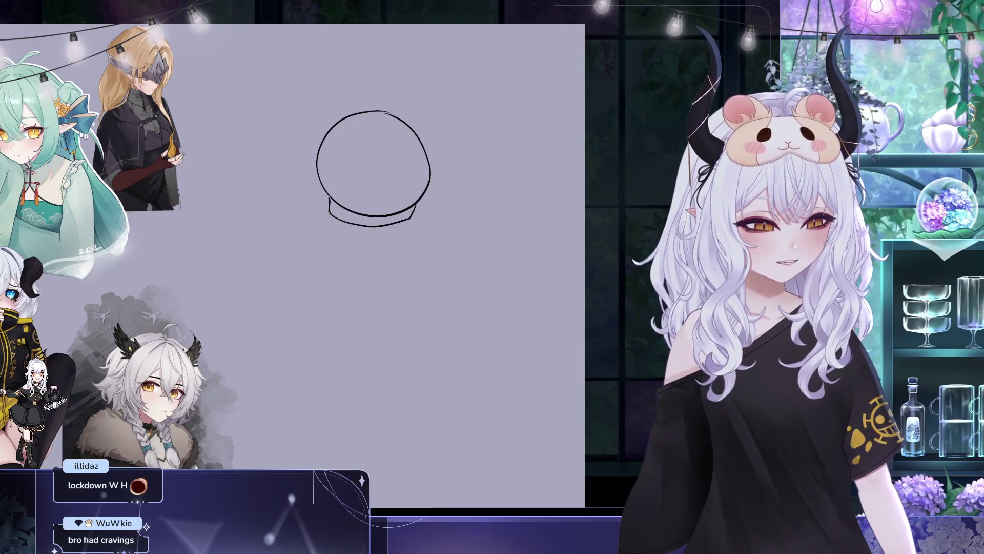
drag(361, 223, 385, 117)
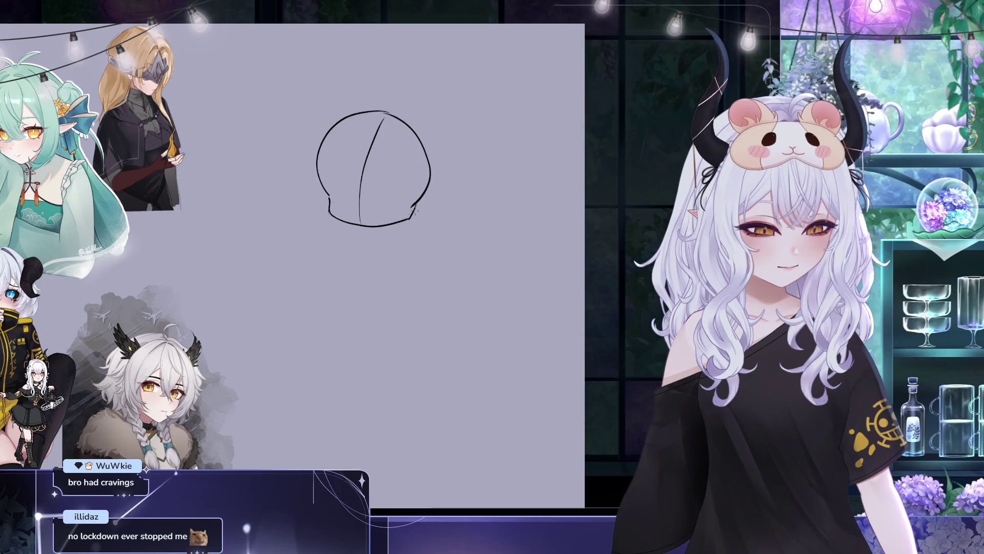
Redraw the right part of the jaw so it reconnects to the head
key(ctrl+z)
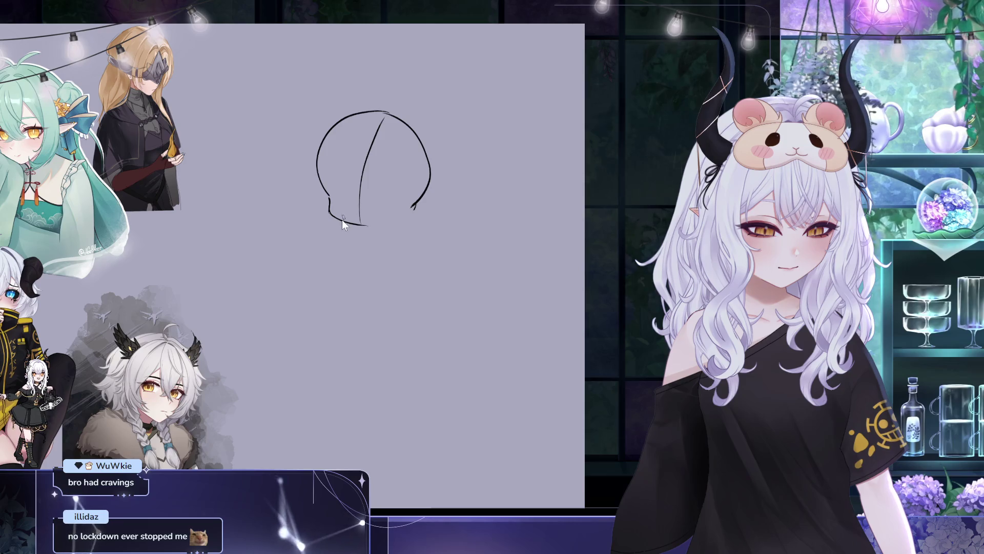
drag(360, 224, 416, 206)
key(ctrl+z)
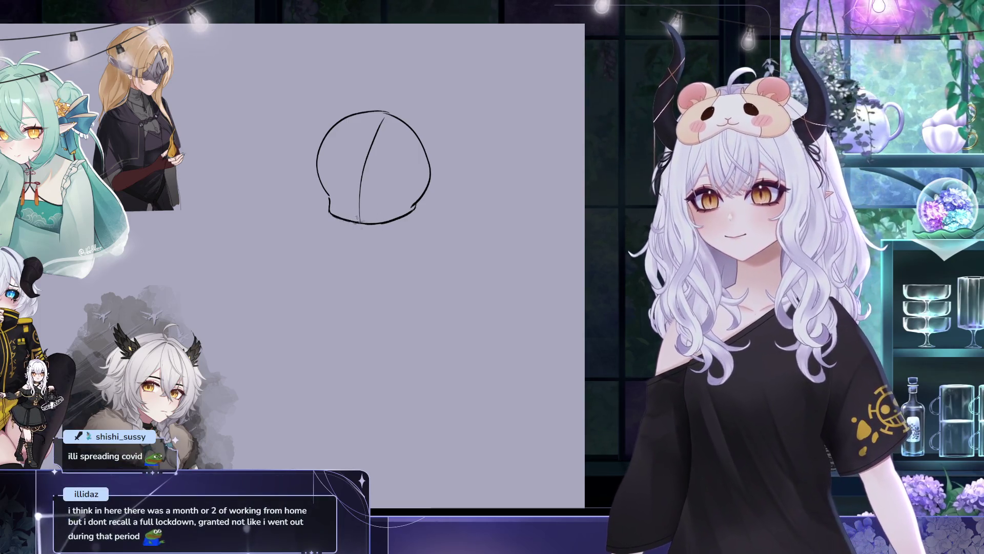
Draw a vertical centre guide through the circle and a horizontal guide across its upper part
key(e)
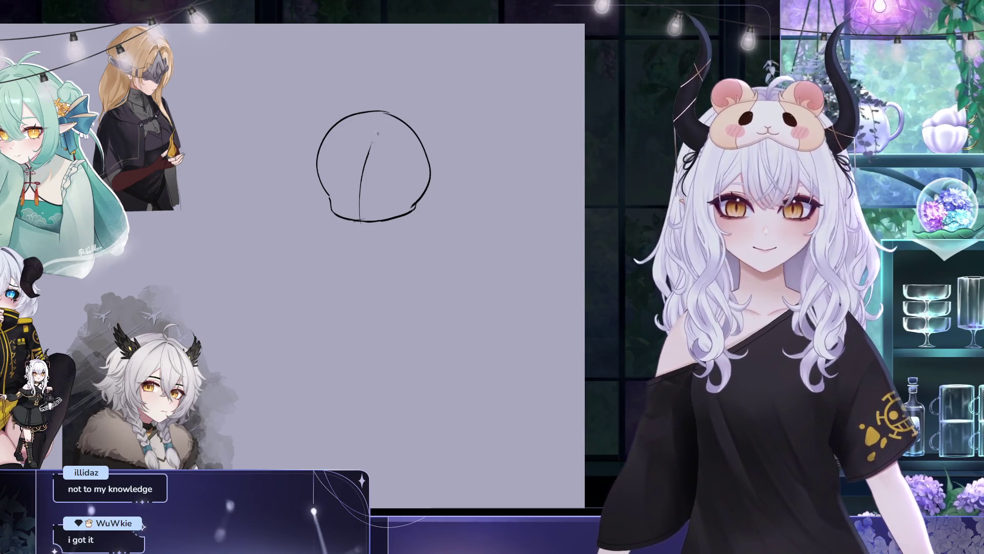
key(ctrl+z)
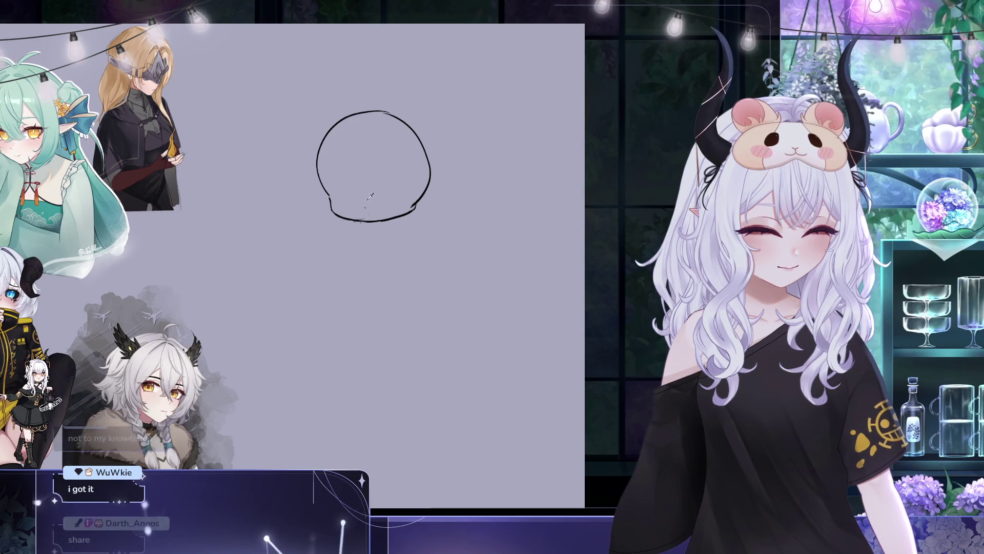
drag(355, 142, 361, 220)
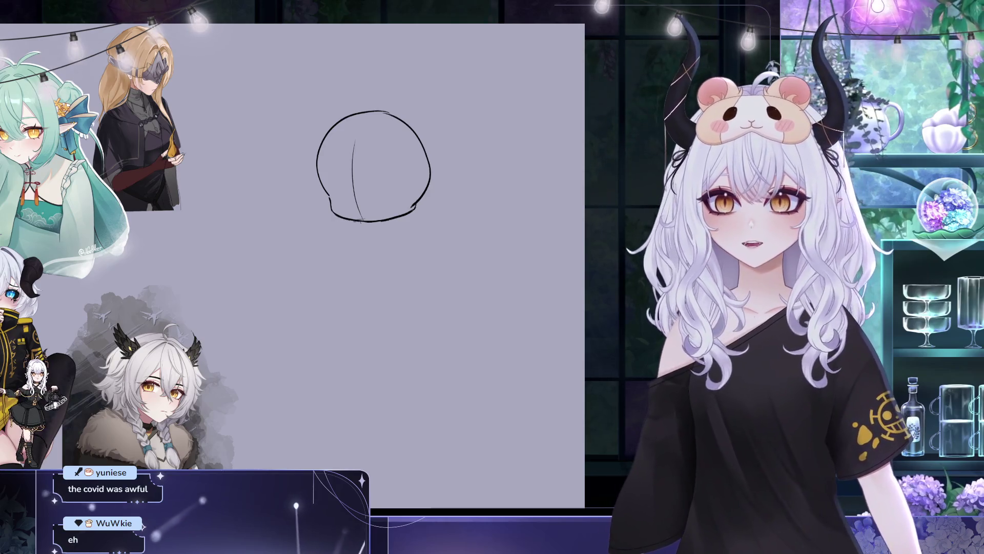
key(ctrl+z)
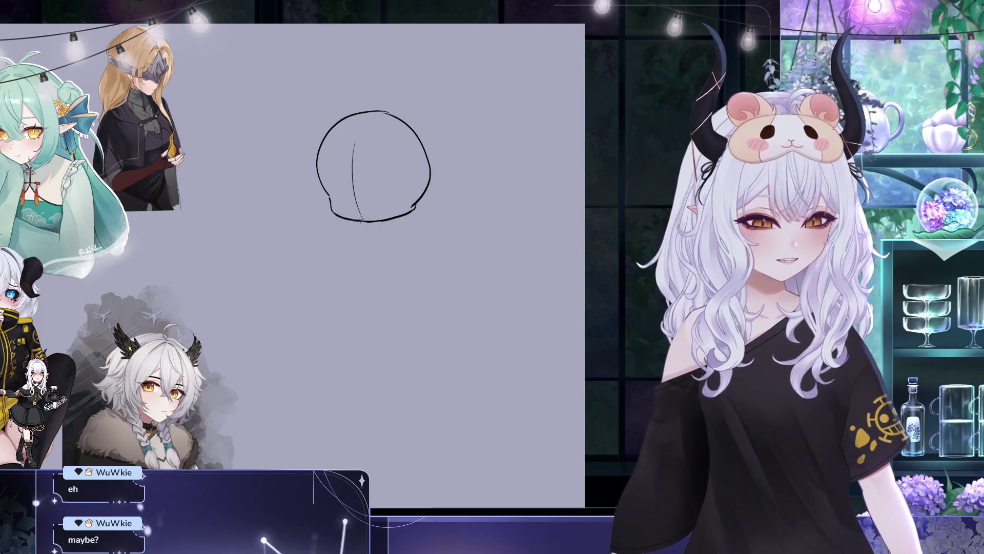
drag(342, 151, 383, 149)
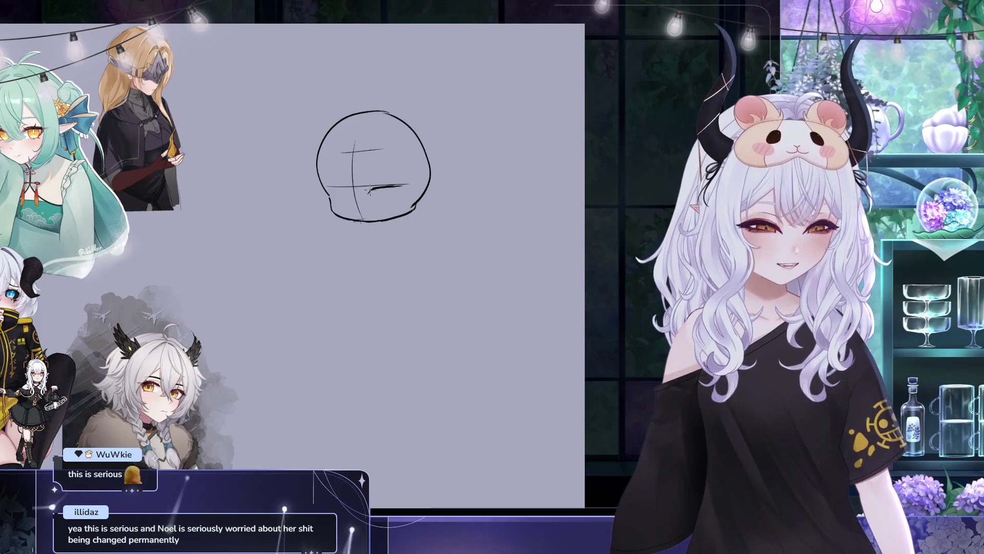
Try transforming the cross guide lines, then cancel, leaving them unchanged
key(ctrl+t)
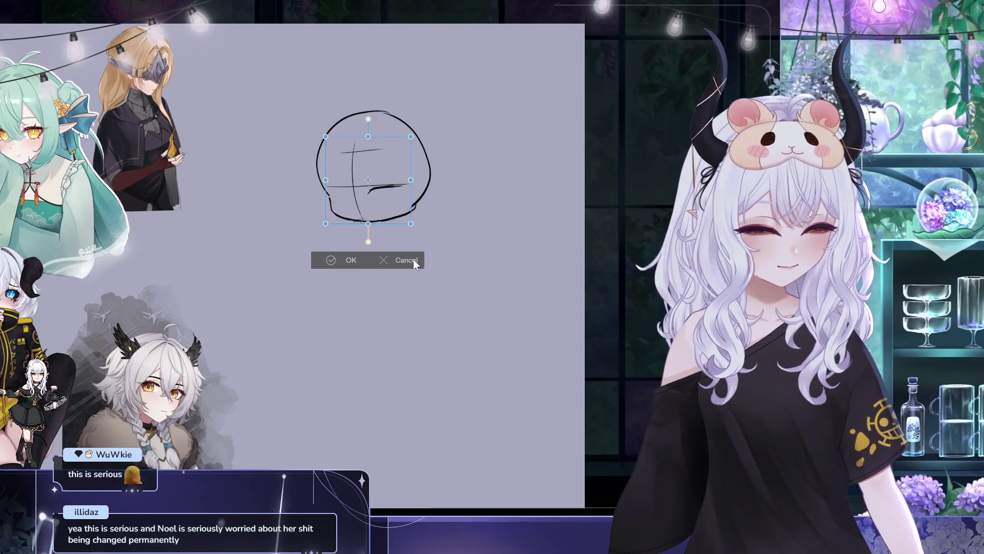
click(414, 261)
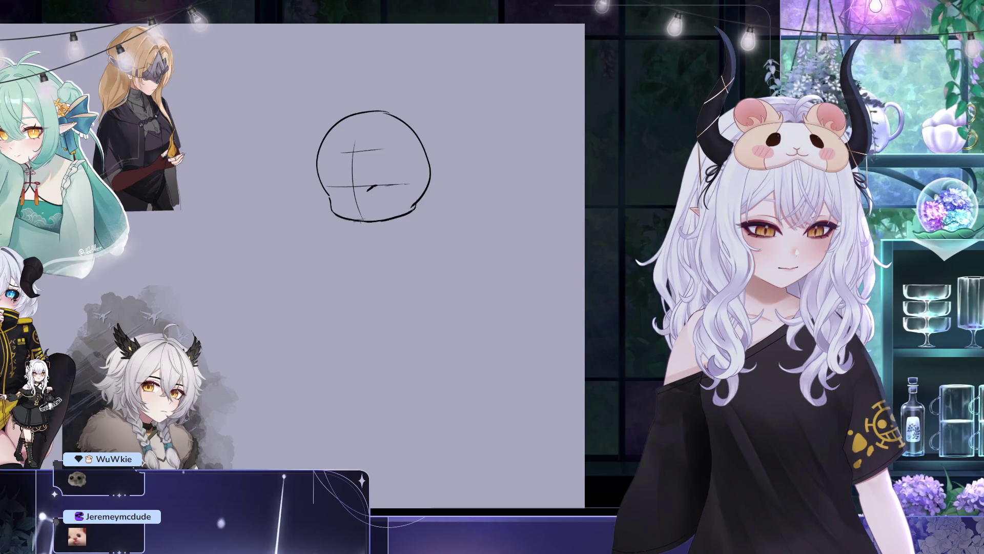
Draw curved closed-eye lines on the right and left along the horizontal guide
key(ctrl+z)
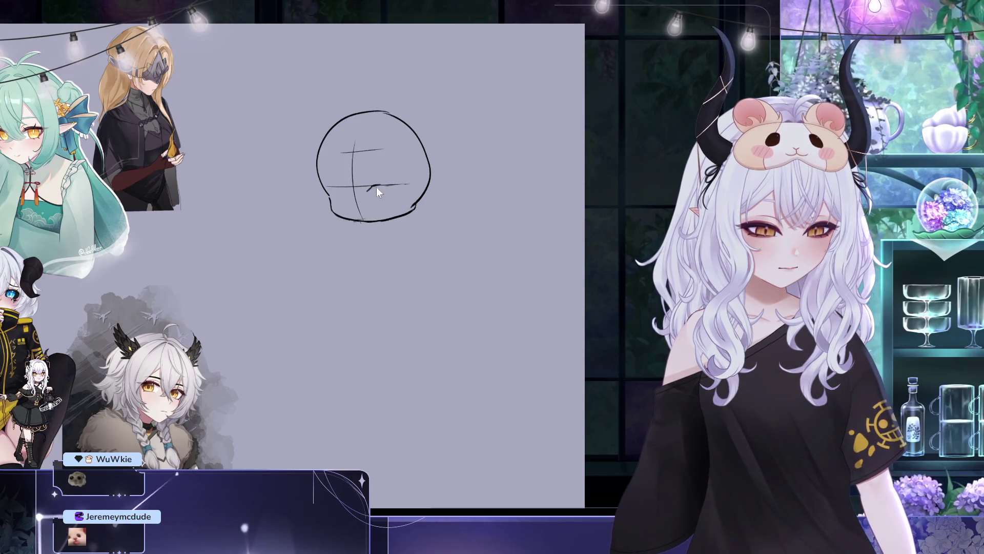
drag(369, 186, 399, 184)
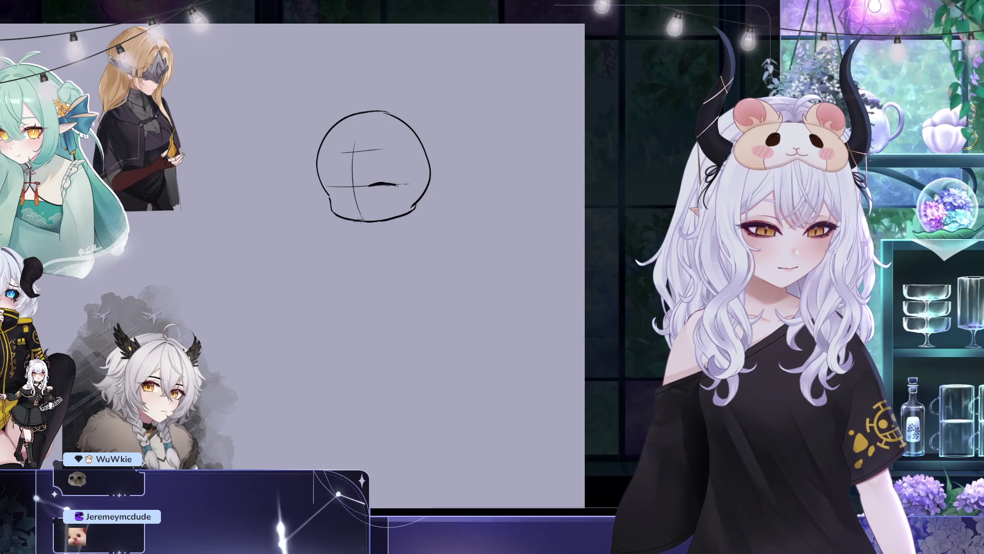
drag(328, 187, 342, 184)
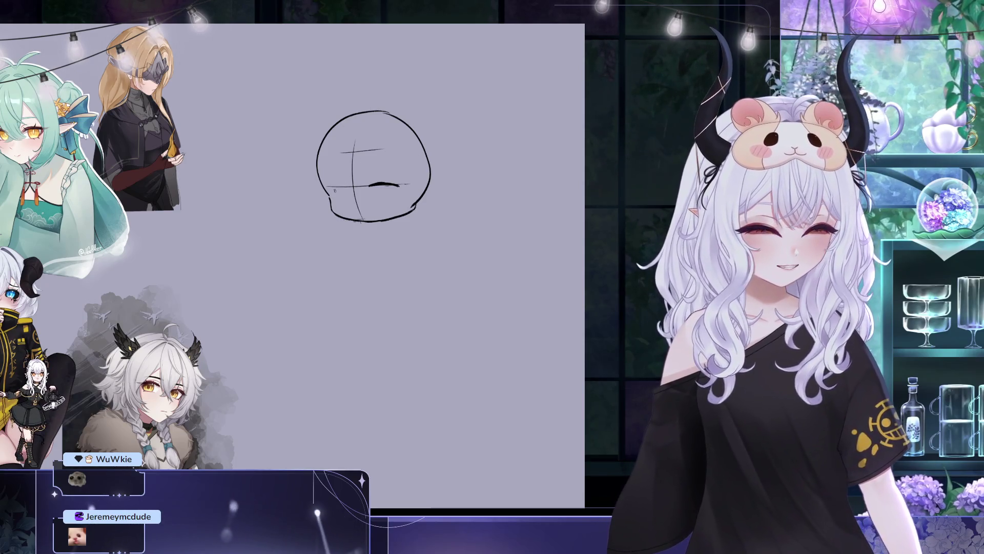
drag(326, 189, 344, 185)
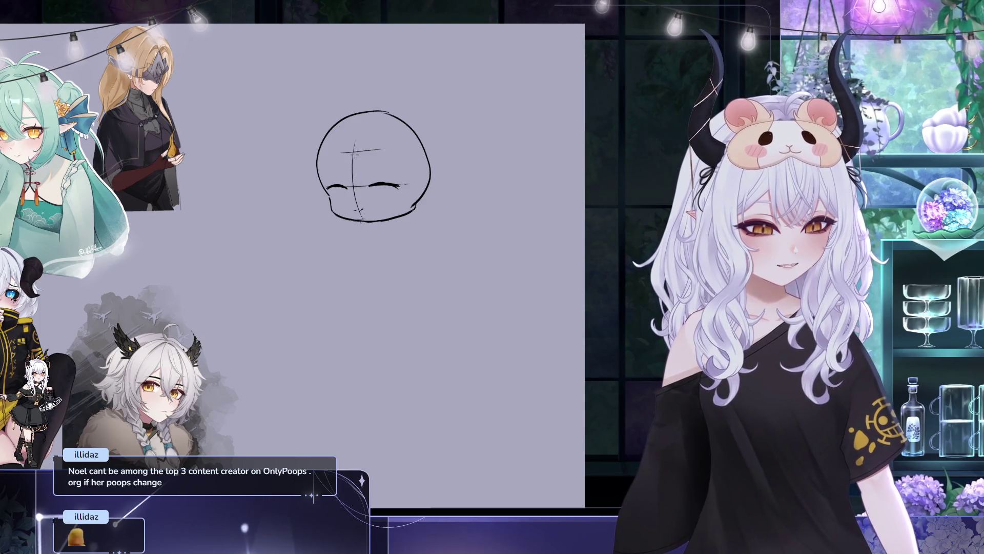
key(ctrl+z)
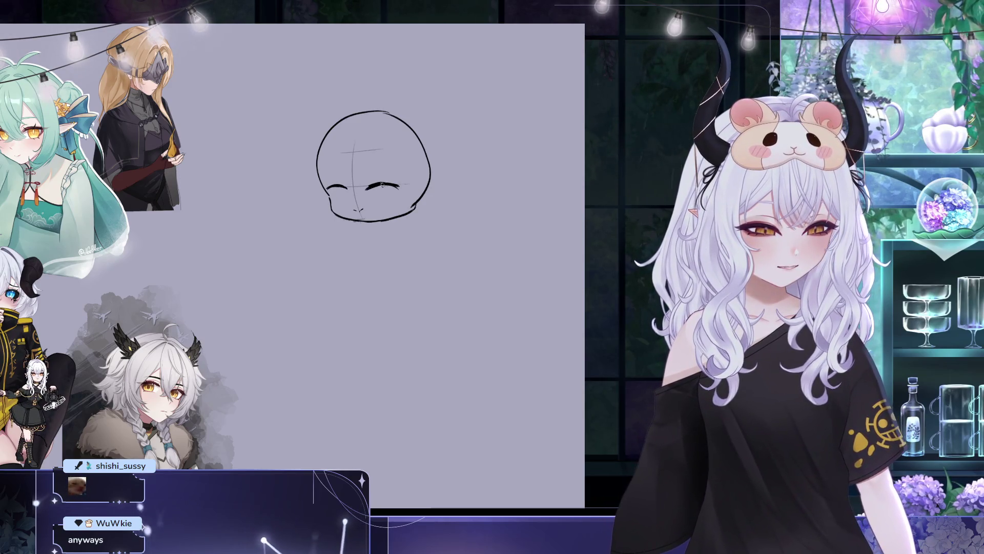
Thicken the right-hand eye stroke and remove the iris circle drawn on it
drag(378, 184, 399, 185)
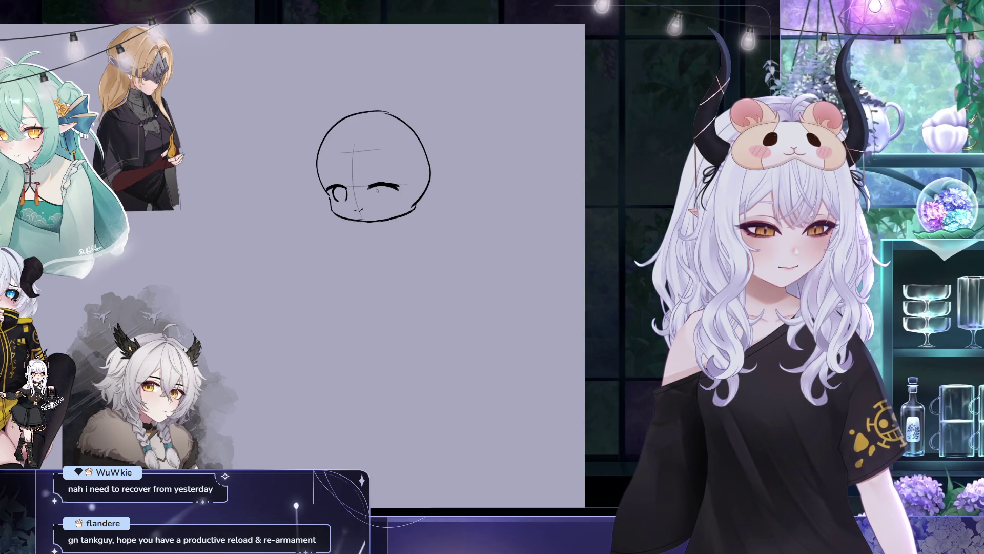
key(ctrl+z)
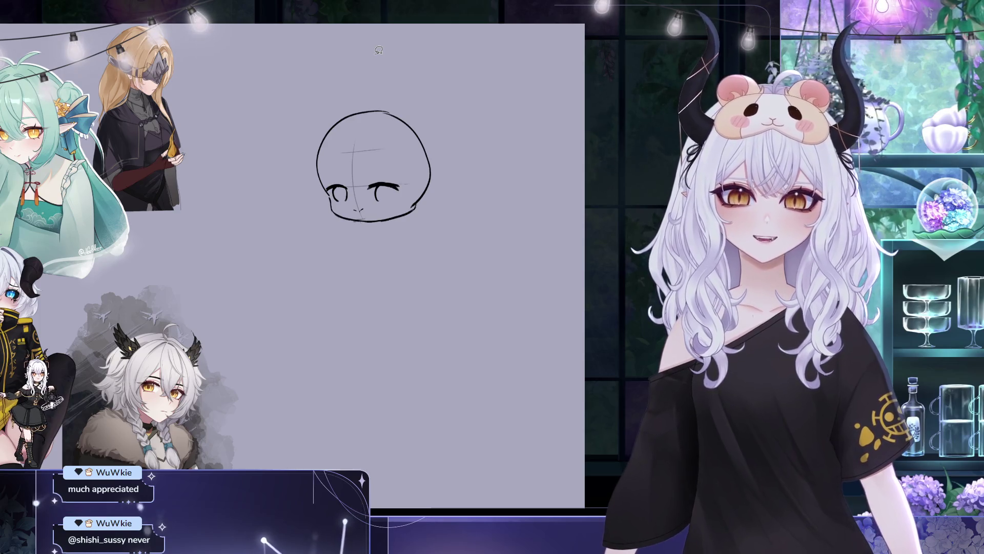
Transform the right eye, then enlarge the left-hand eye slightly
mouse_move(413, 176)
mouse_down()
mouse_move(364, 197)
mouse_move(409, 177)
mouse_move(403, 196)
mouse_up()
key(ctrl+t)
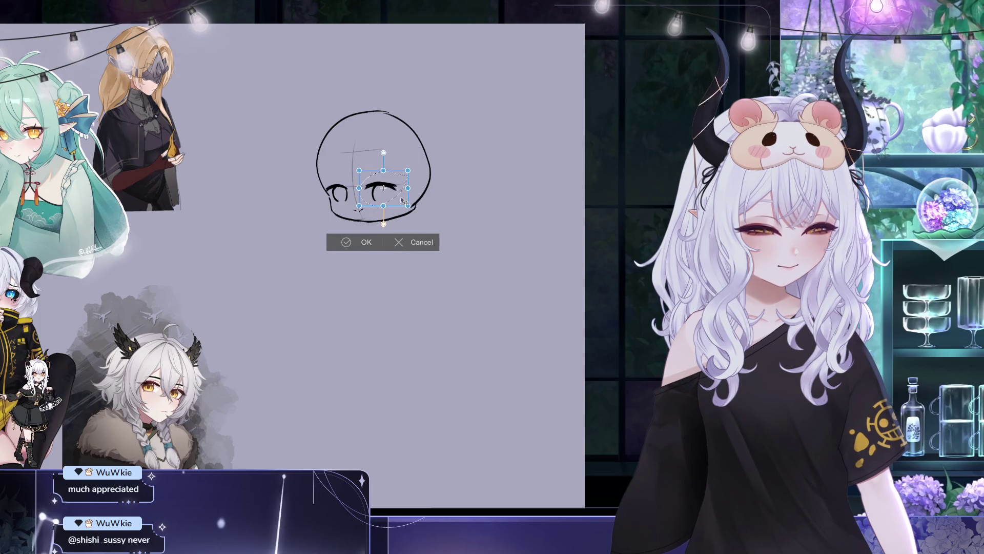
click(402, 241)
drag(322, 174, 323, 177)
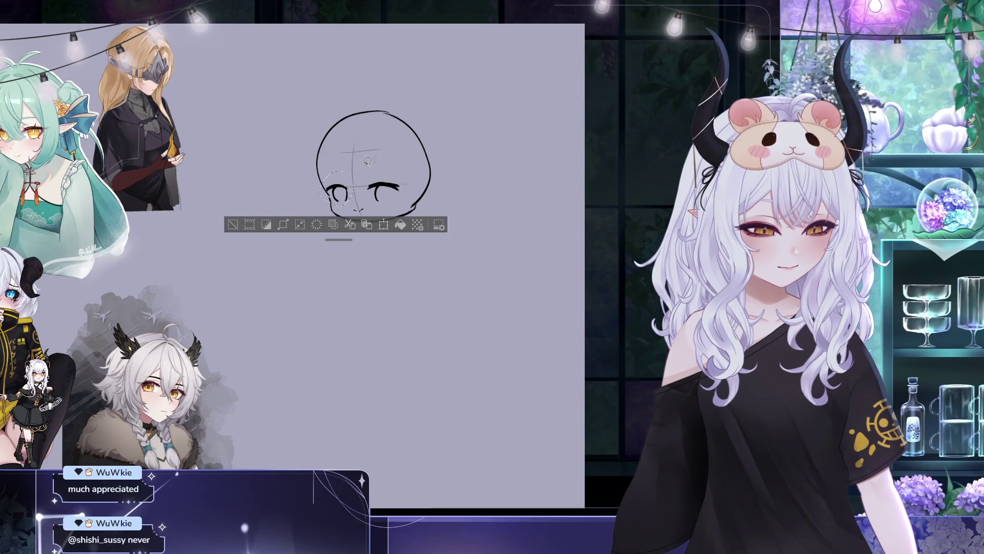
key(ctrl+t)
drag(354, 207, 354, 204)
click(309, 239)
Shrink the right eye slightly and clear the selection
drag(389, 172, 411, 176)
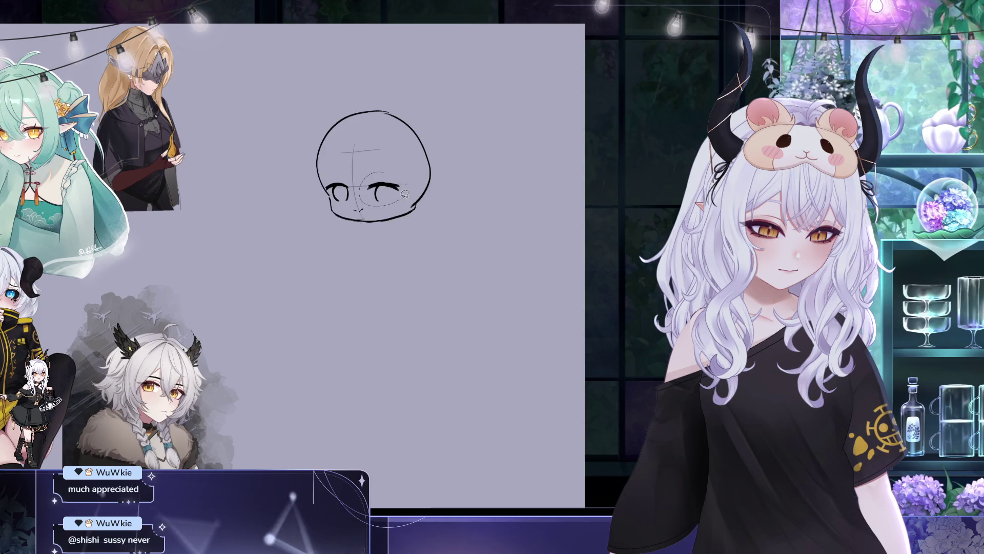
key(ctrl+t)
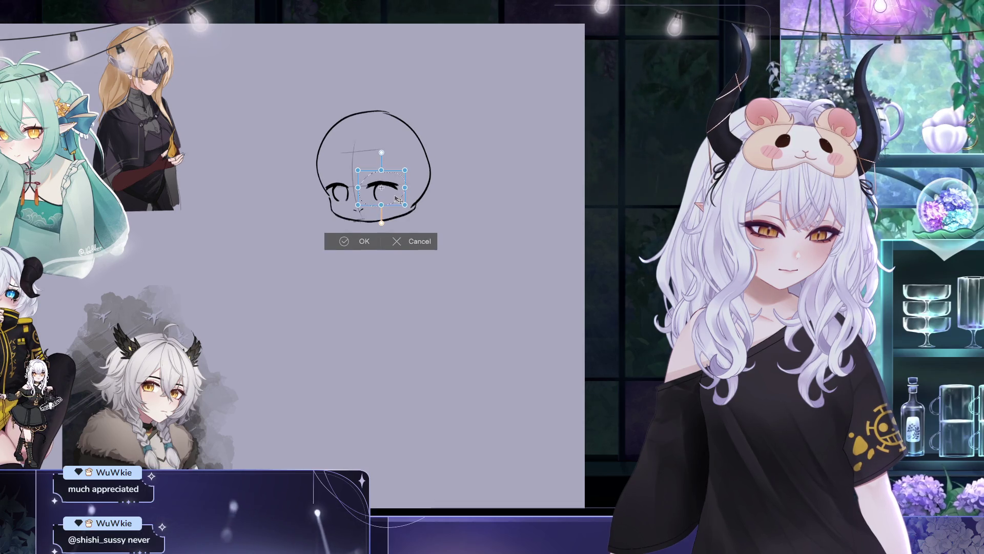
drag(403, 205, 397, 200)
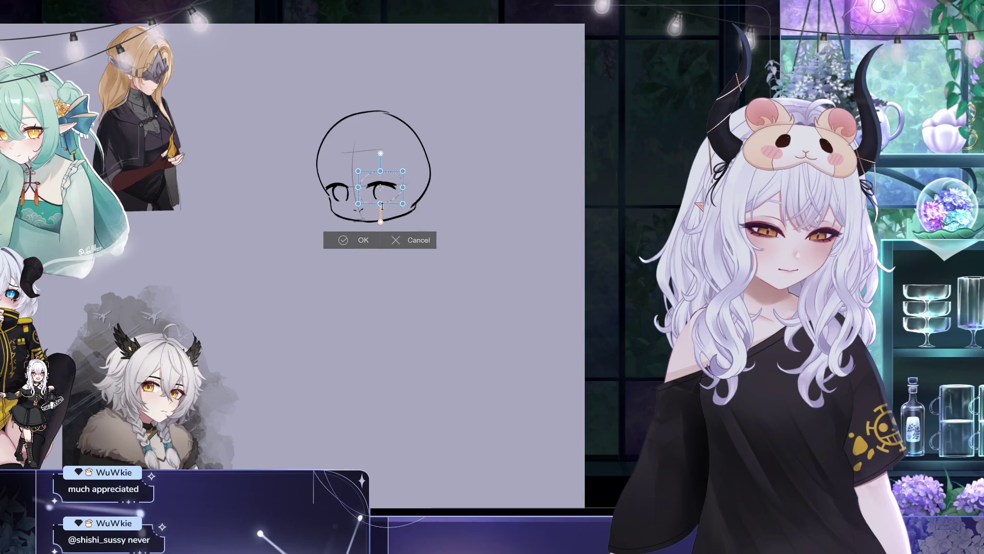
key(Return)
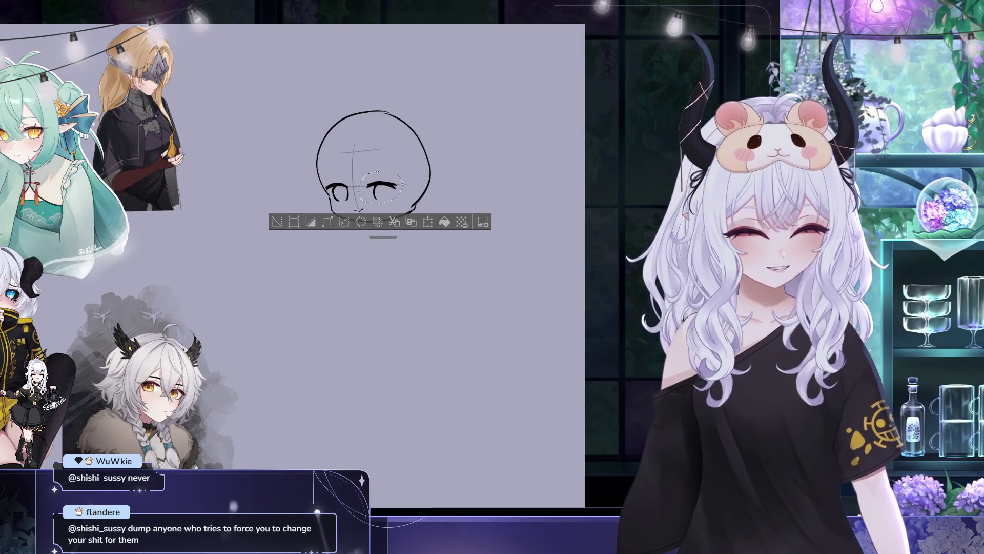
key(ctrl+d)
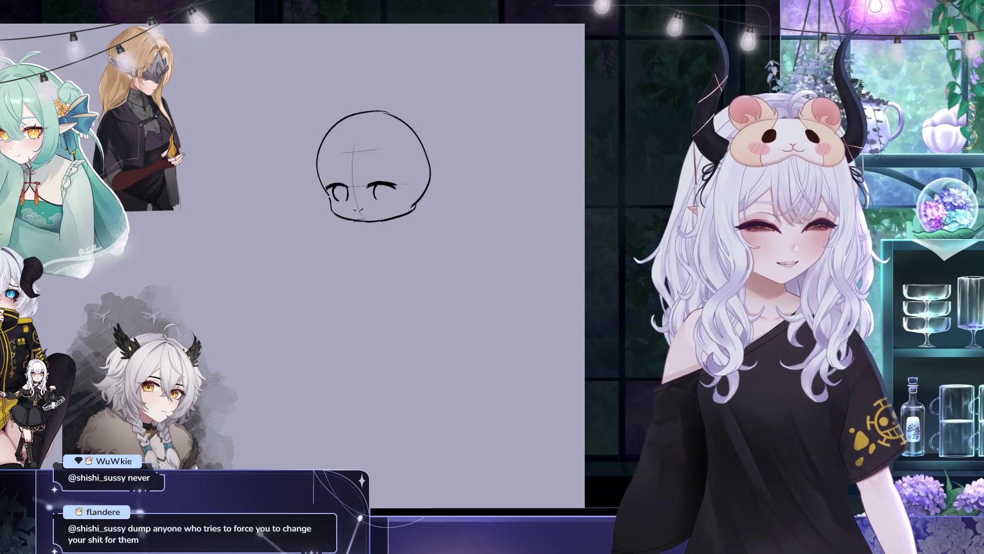
key(ctrl+t)
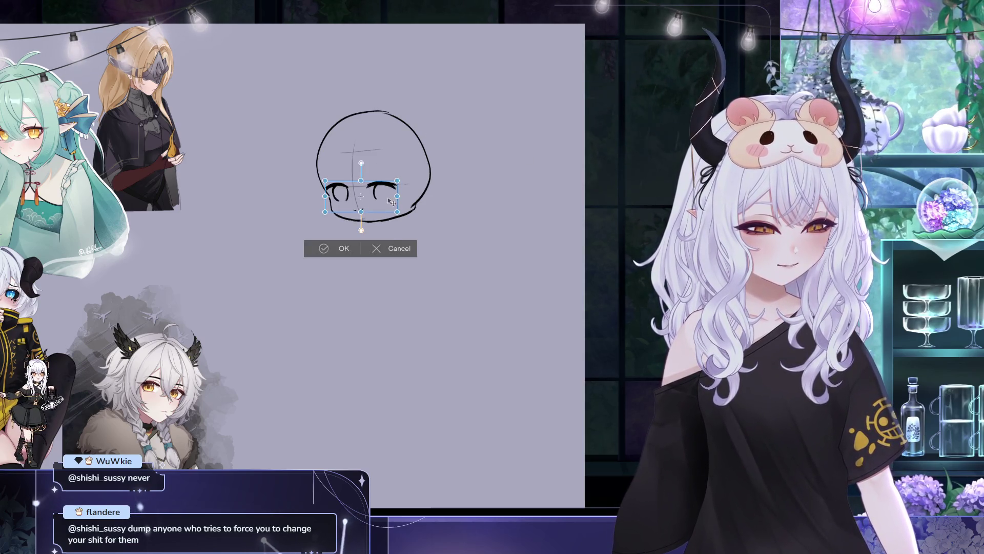
click(339, 251)
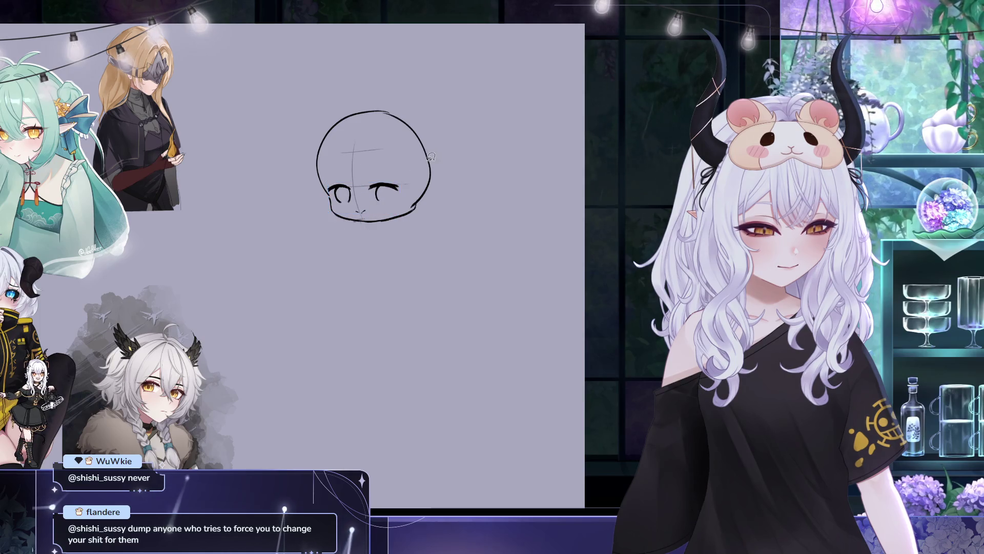
Nudge both eyes slightly right and down, then re-select the right eye for adjustment
drag(345, 205, 353, 207)
key(ctrl+t)
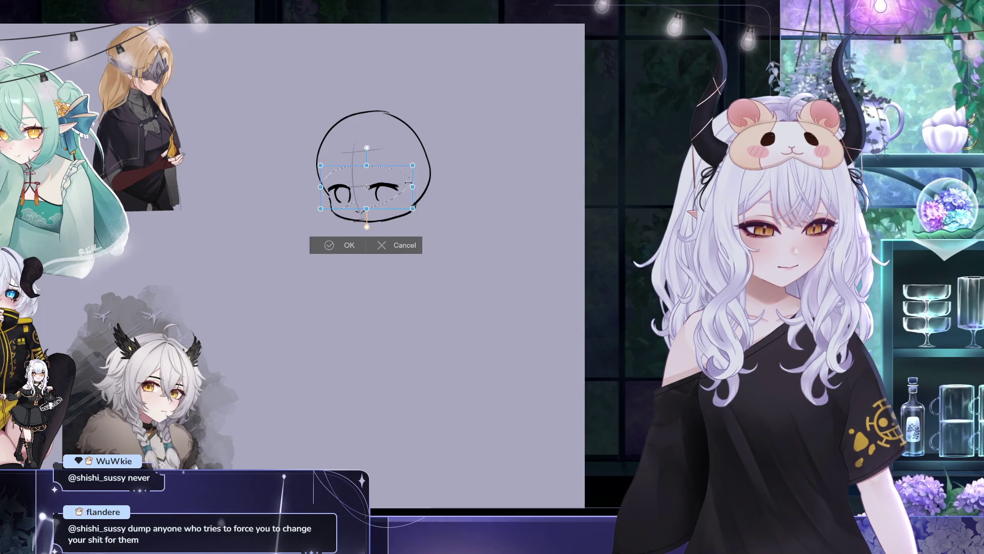
drag(414, 189, 421, 189)
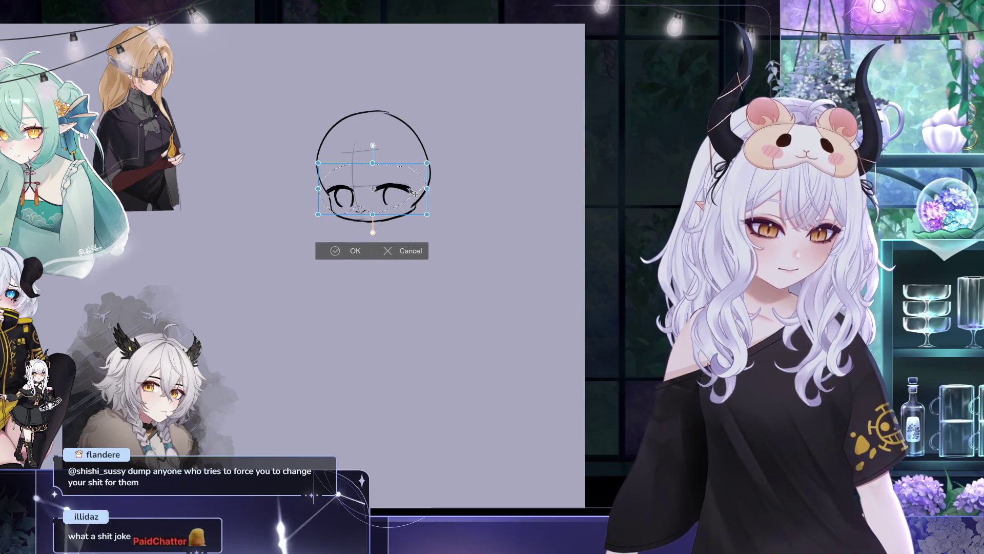
key(Return)
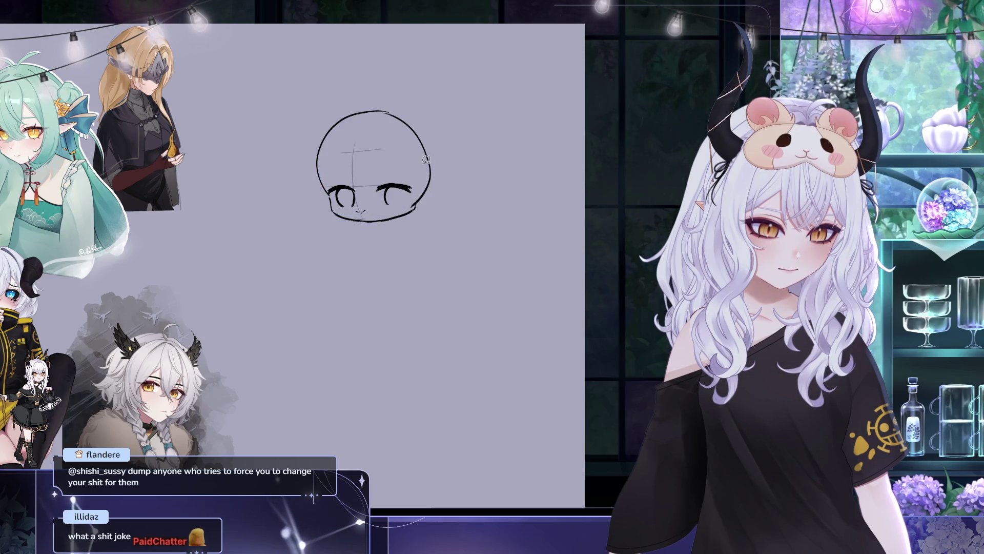
key(ctrl+t)
drag(385, 169, 409, 200)
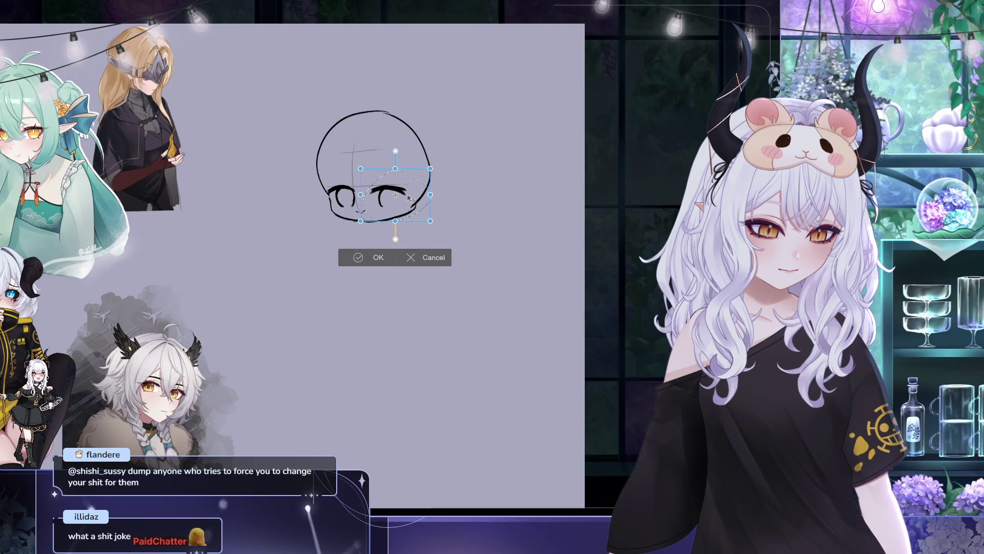
click(364, 257)
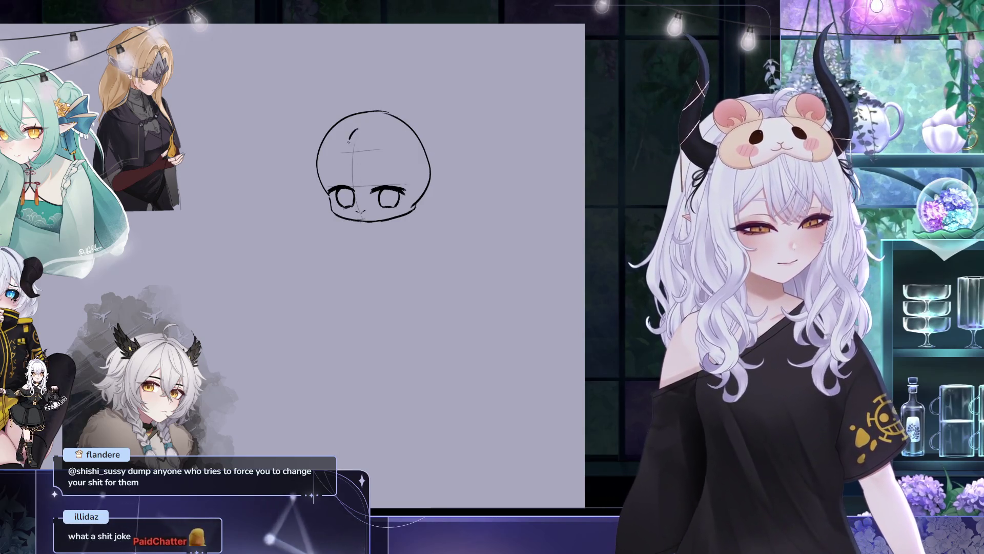
Discard a trial curved guide in the head, then draw a curved hair strand from the head top
drag(358, 120, 346, 166)
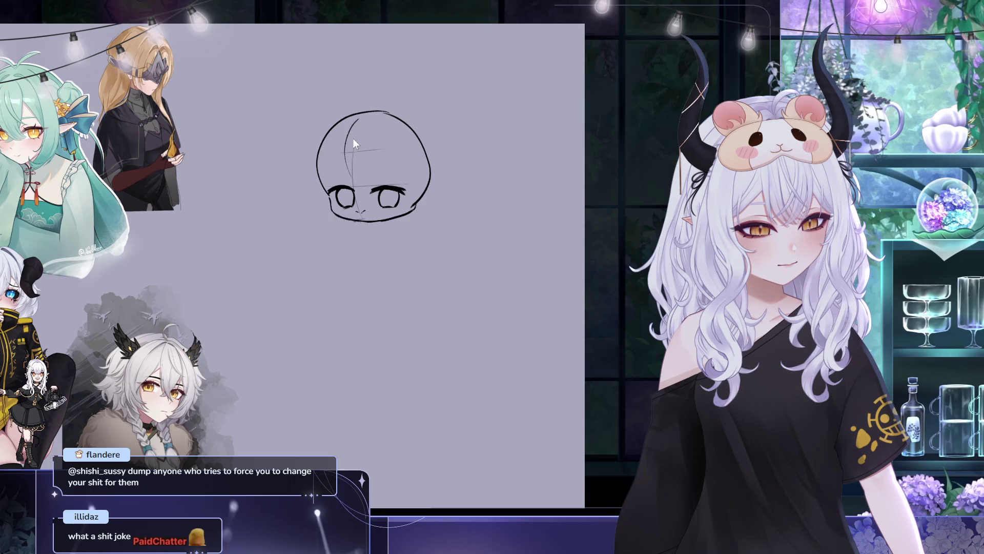
key(ctrl+z)
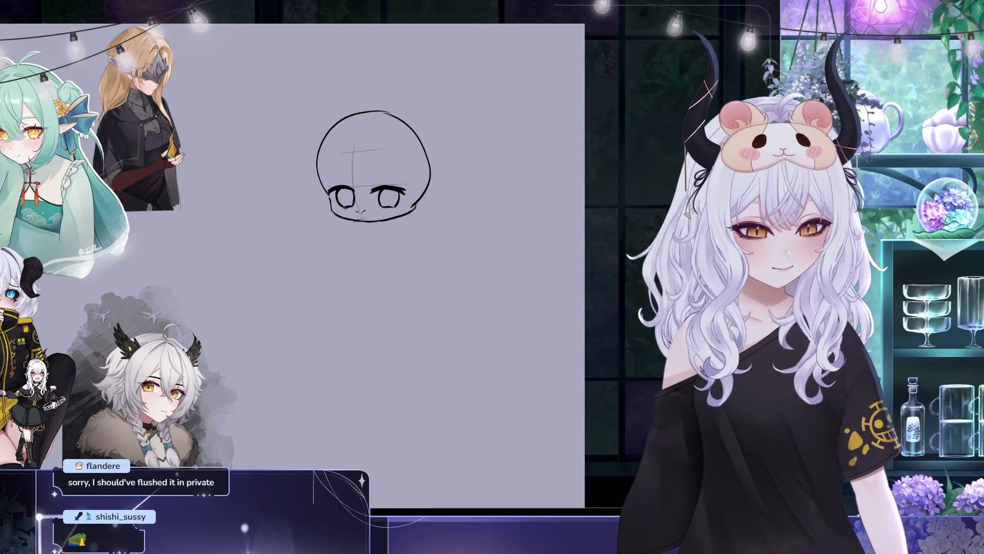
drag(361, 116, 341, 174)
Undo the last two strokes and redraw a longer hair strand down the head's left, plus one inside the head
key(ctrl+z)
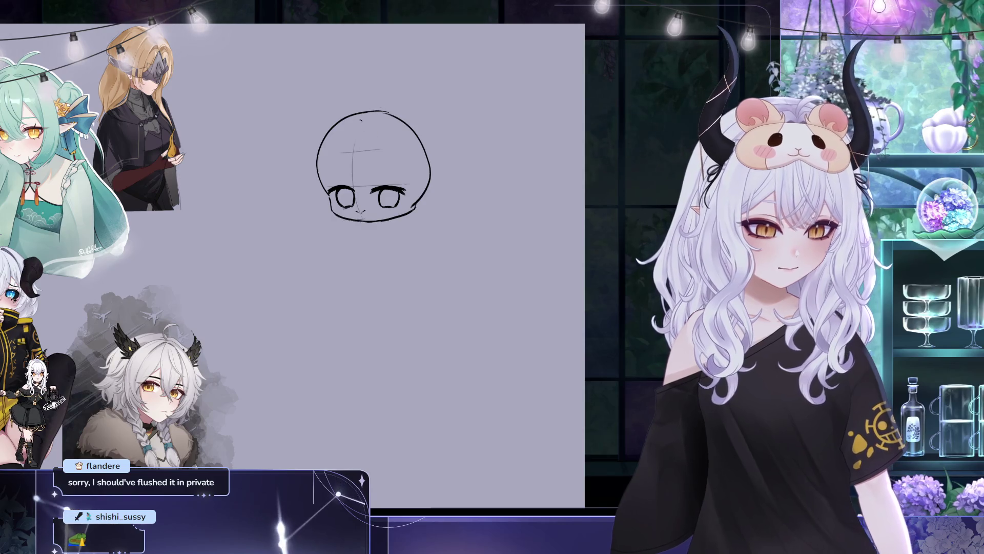
key(ctrl+z)
drag(365, 121, 357, 177)
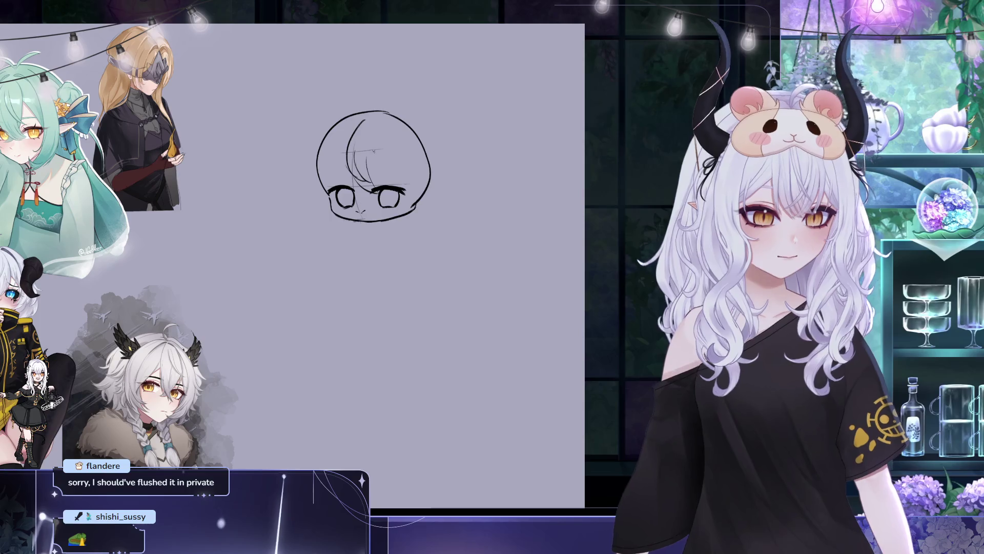
drag(372, 120, 377, 171)
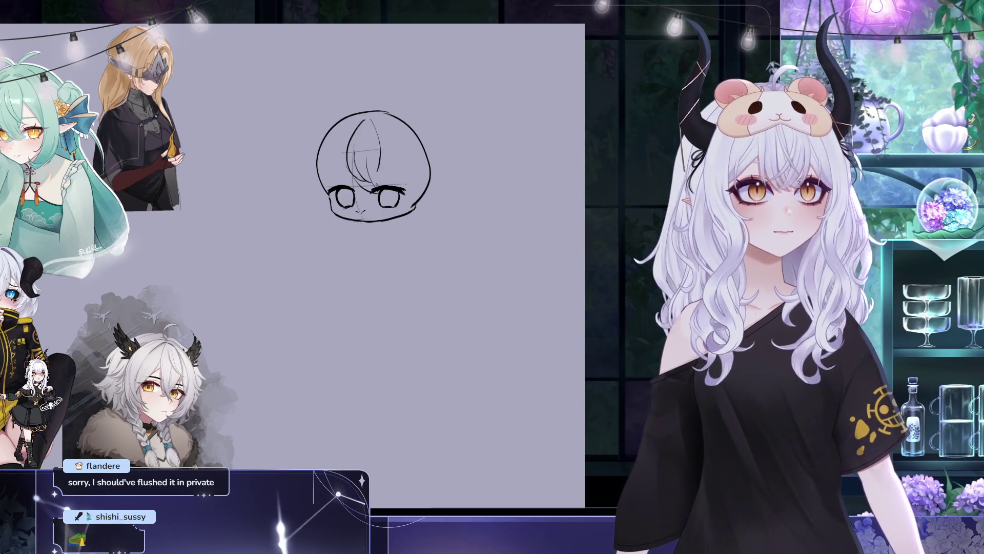
Redo the curving strand across the forehead, then add a small left-side stroke and a right-cheek stroke
drag(373, 129, 394, 174)
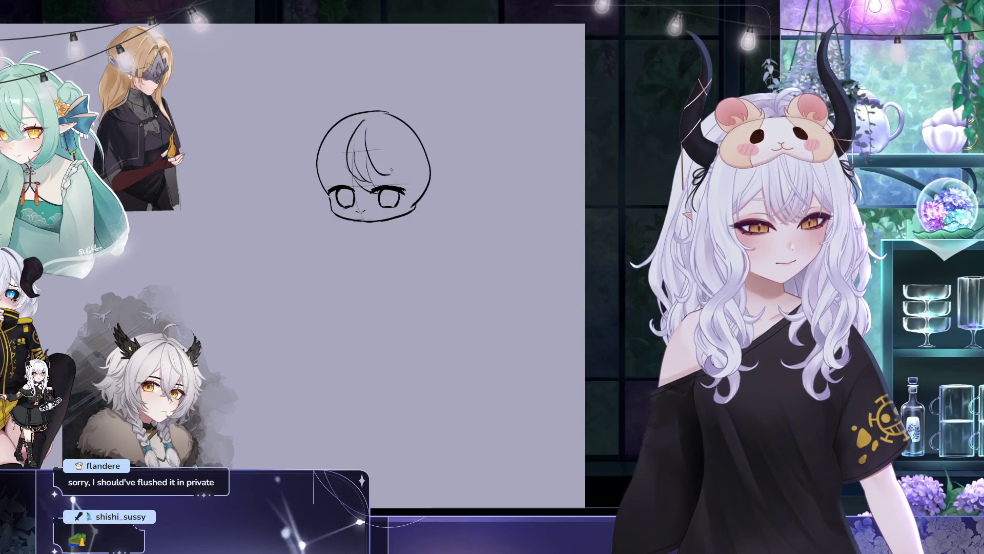
key(ctrl+z)
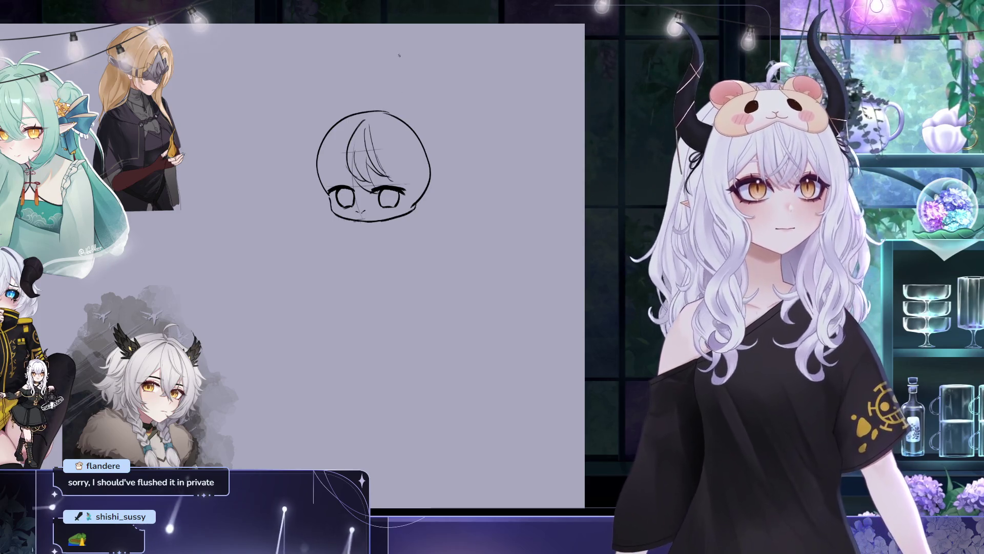
drag(382, 152, 401, 176)
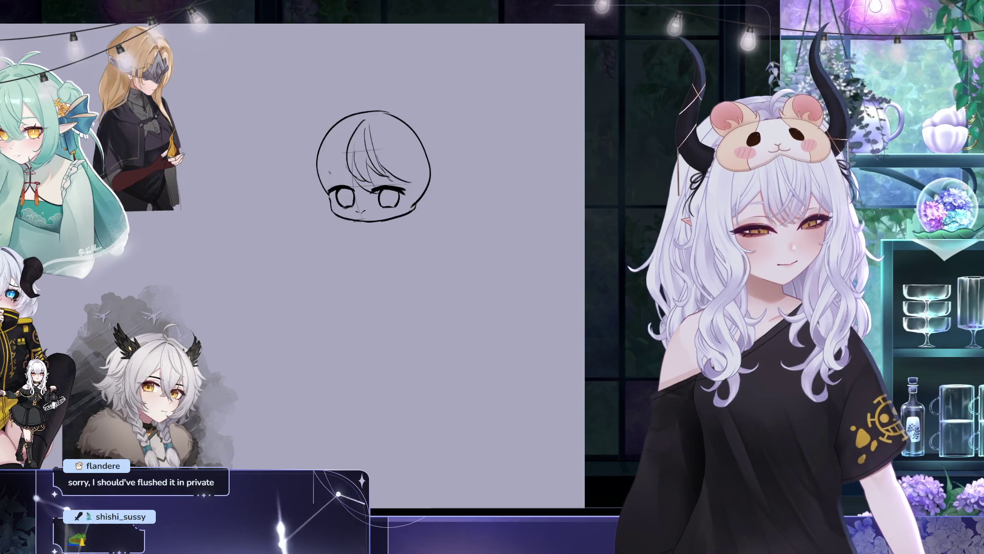
drag(342, 161, 342, 167)
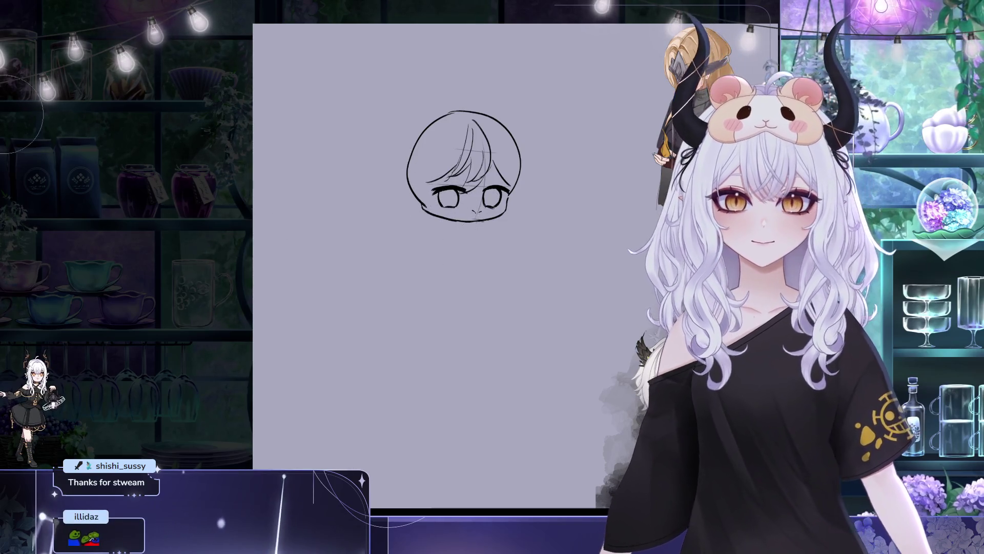
mouse_move(502, 226)
mouse_down()
mouse_move(517, 194)
mouse_move(436, 184)
mouse_up()
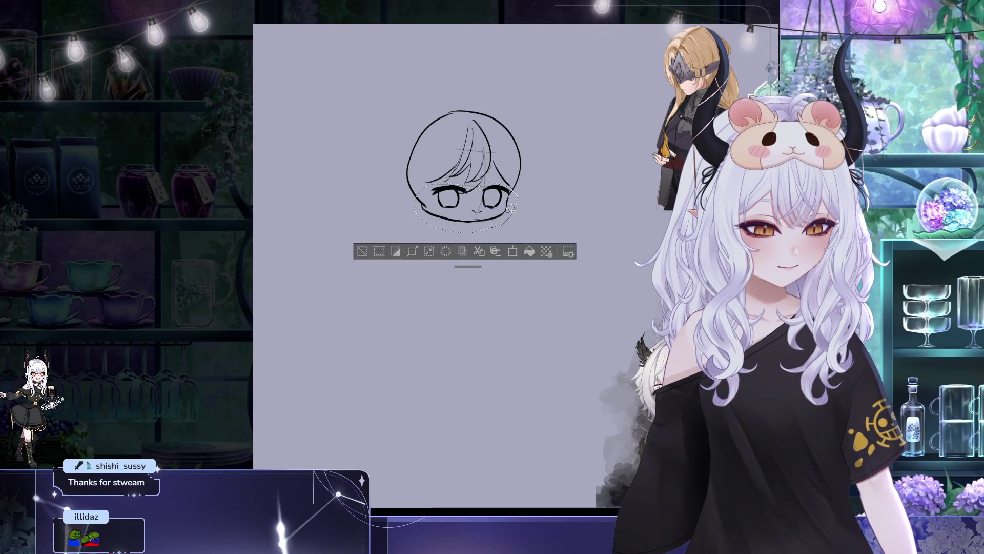
Resize and reposition the selected eyes with a free transform, keeping them after a brief erase
key(ctrl+t)
click(511, 272)
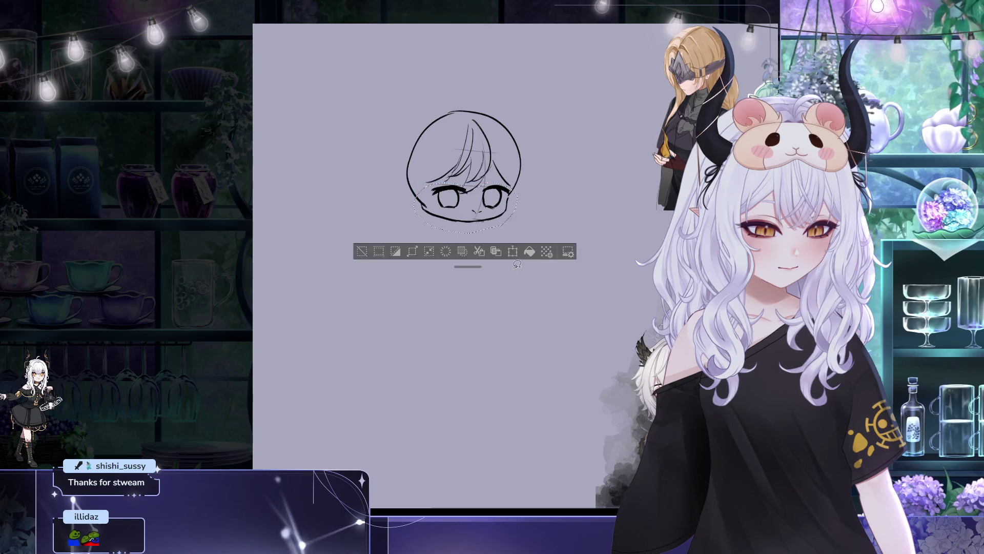
key(Delete)
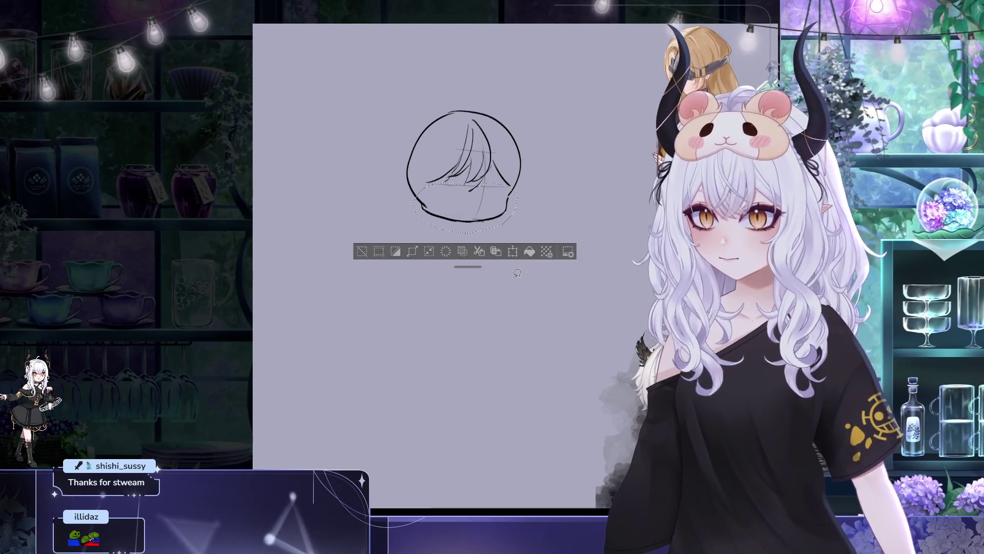
key(ctrl+z)
key(ctrl+t)
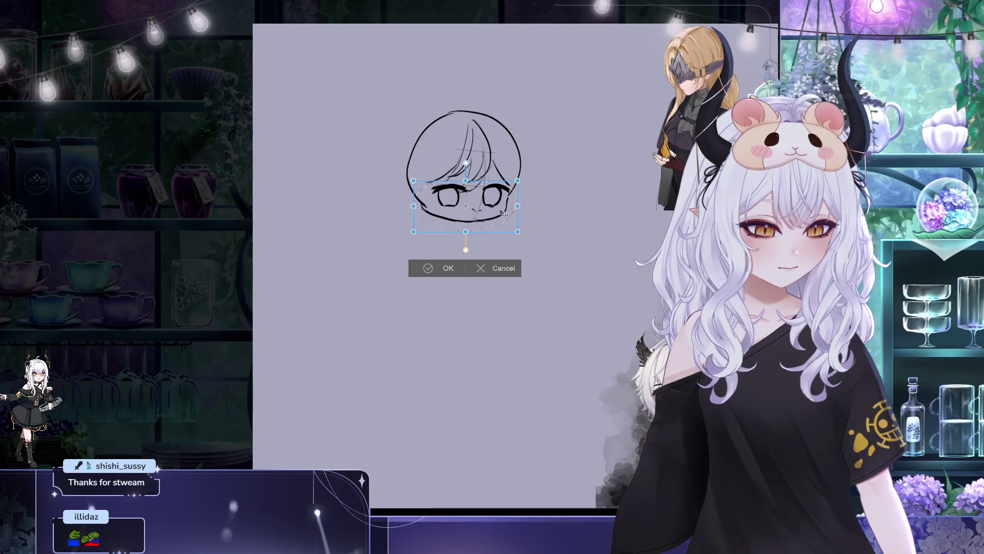
key(Return)
key(ctrl+d)
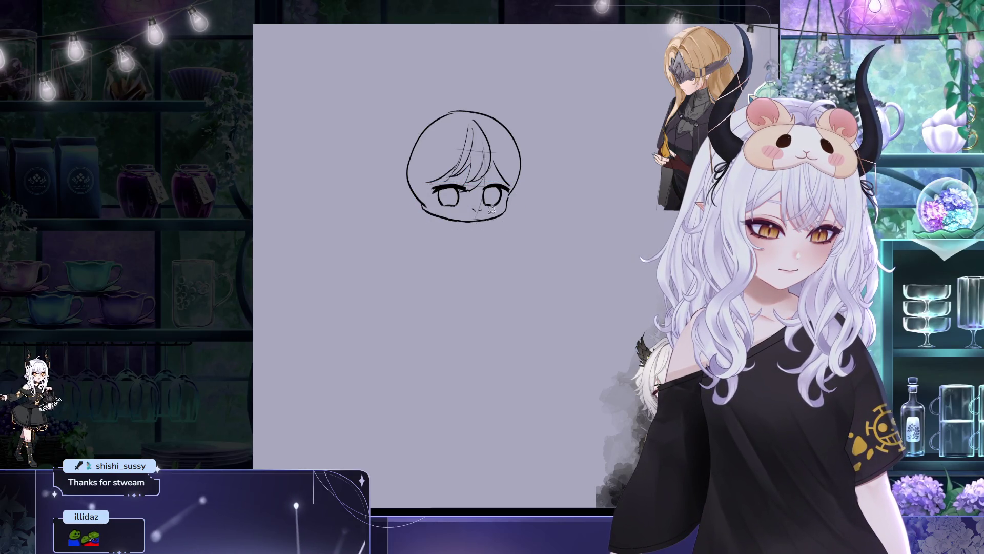
Select the nose and transform it into place, then deselect
mouse_move(479, 200)
mouse_down()
mouse_move(491, 218)
mouse_move(464, 202)
mouse_move(545, 237)
mouse_up()
key(ctrl+t)
click(453, 264)
key(ctrl+d)
key(ctrl+d)
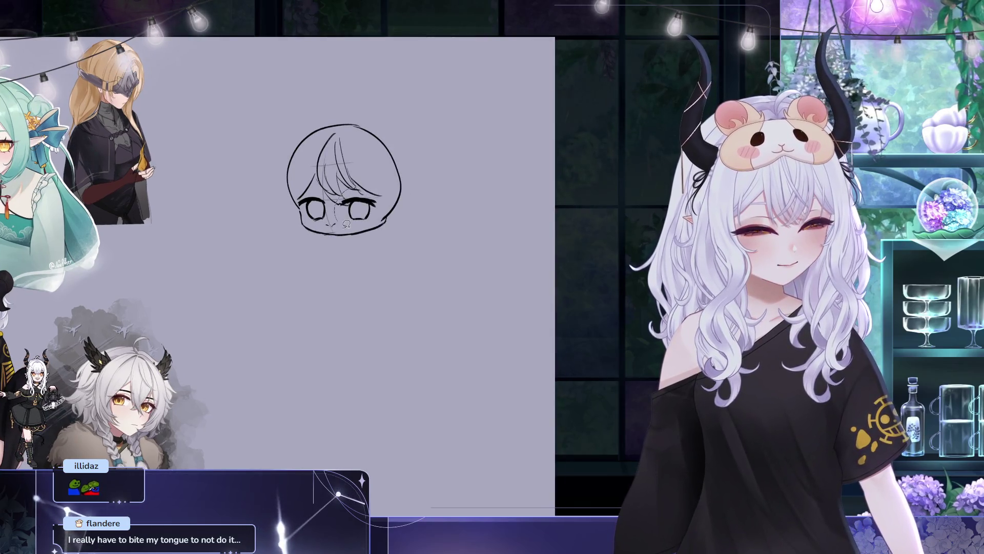
Select the right eye and transform it into position
drag(334, 187, 336, 231)
key(ctrl+t)
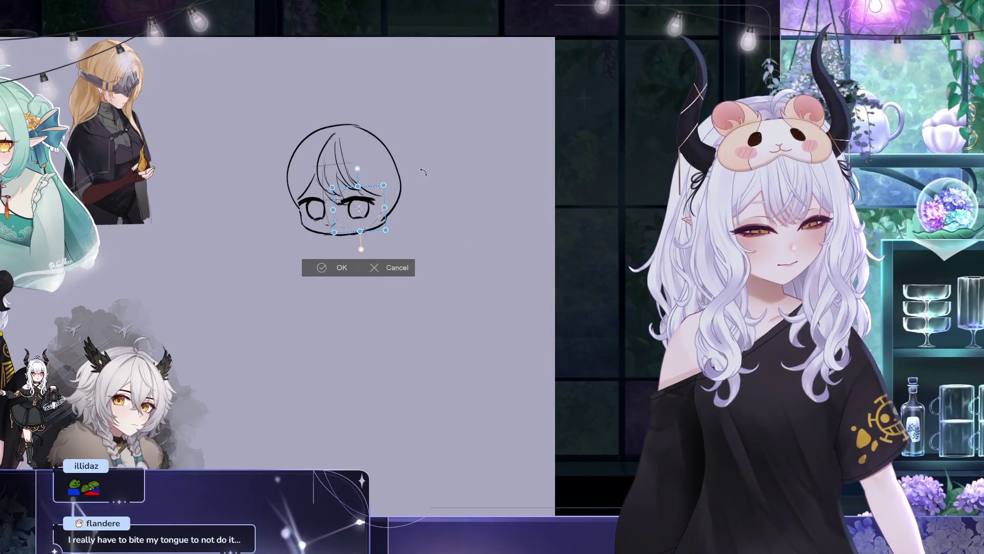
click(341, 267)
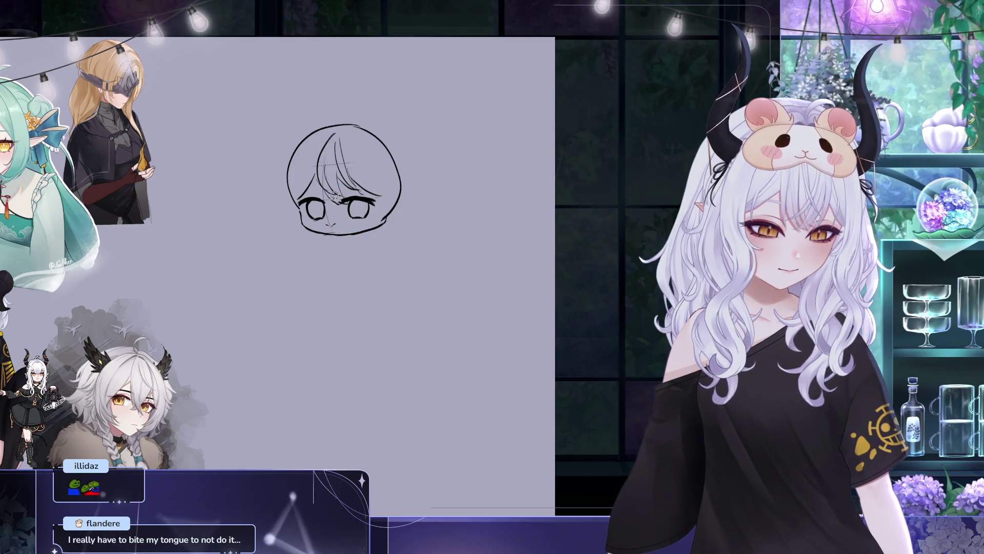
Rotate the left eye so it sits level with the right, then deselect
key(ctrl+t)
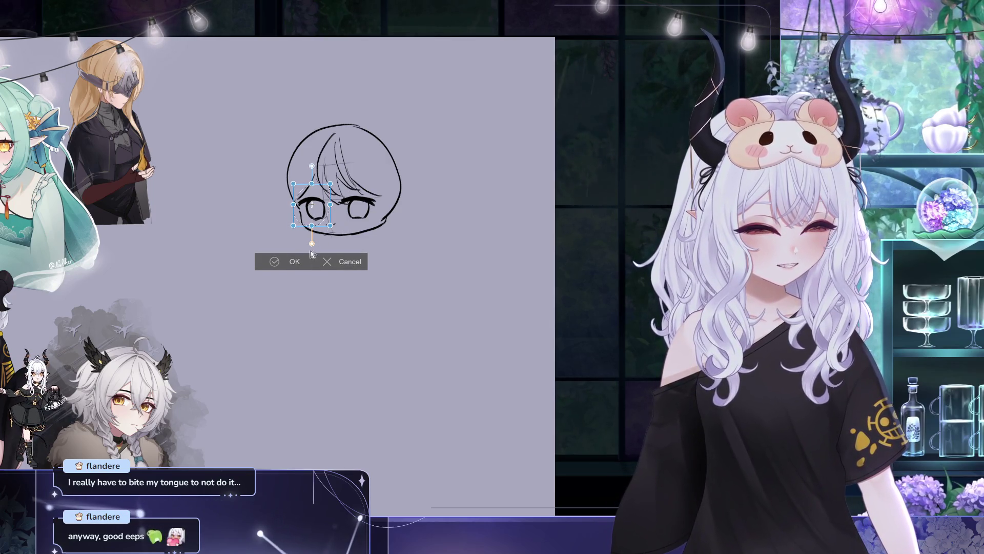
click(292, 261)
key(ctrl+d)
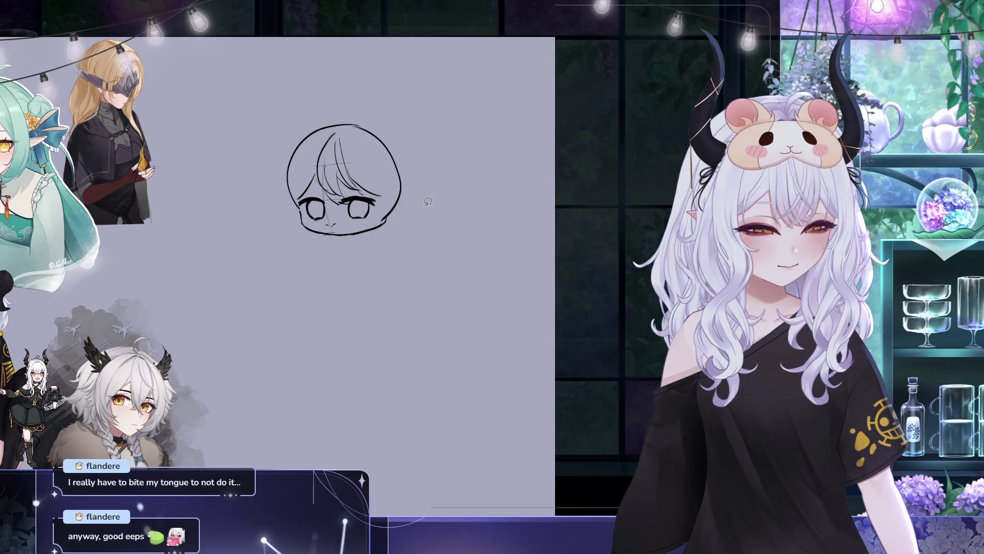
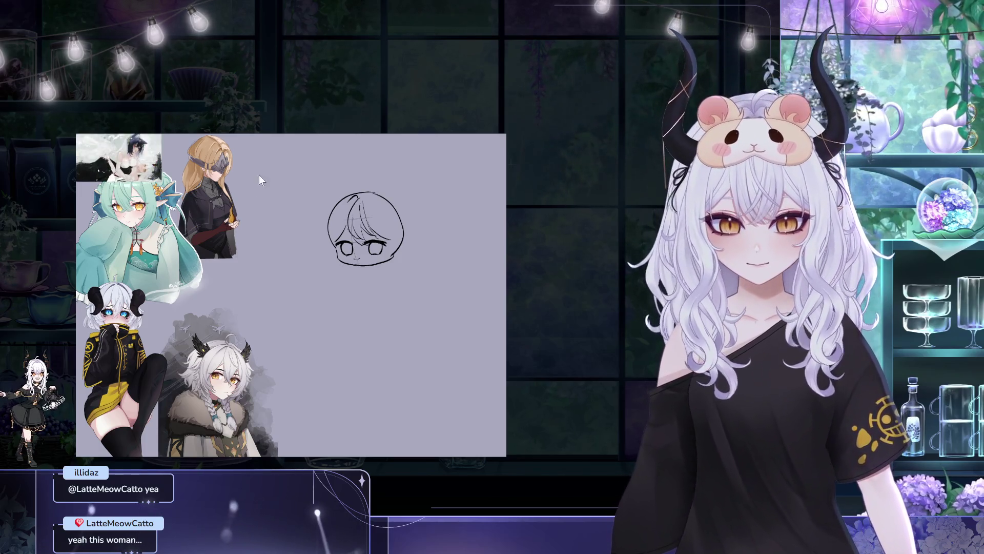
Scale the pasted wedding illustration down and centre it on the canvas
key(ctrl+t)
mouse_move(161, 180)
mouse_down()
mouse_move(274, 245)
mouse_move(193, 199)
mouse_up()
mouse_move(136, 167)
mouse_down()
mouse_move(350, 272)
mouse_move(276, 289)
mouse_up()
click(248, 351)
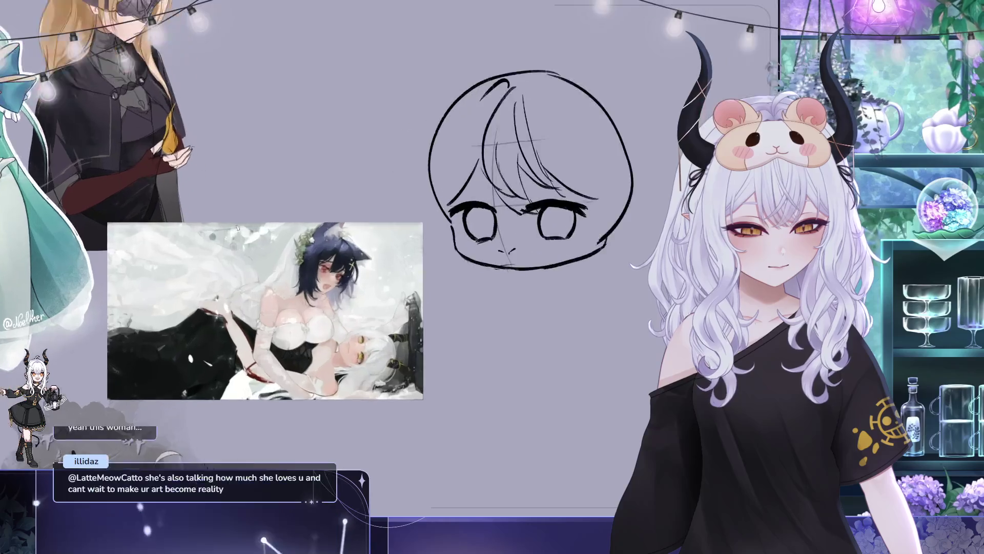
scroll(327, 132, up, 2)
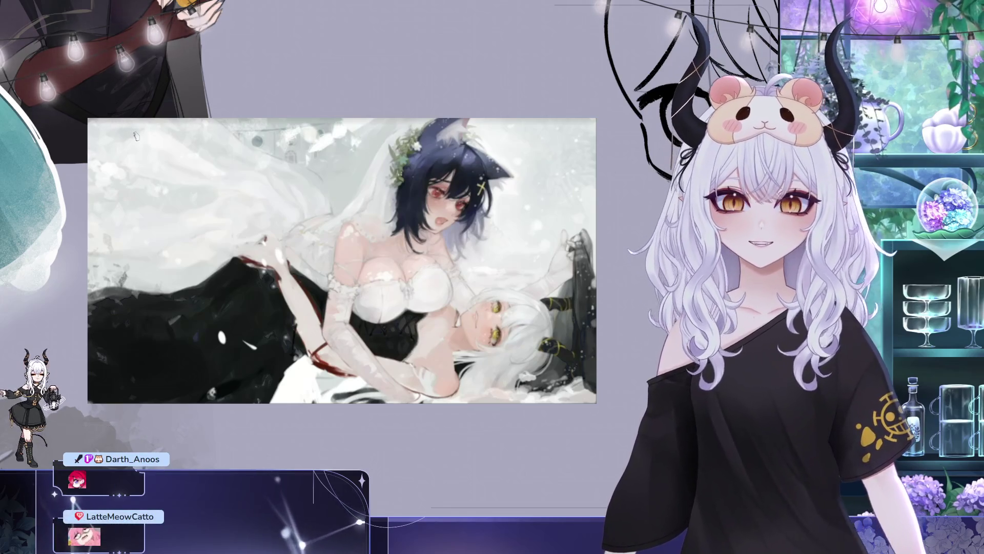
Handwrite an @-handle credit across the illustration's upper-left corner
mouse_move(164, 172)
mouse_down()
mouse_move(156, 176)
mouse_move(196, 177)
mouse_up()
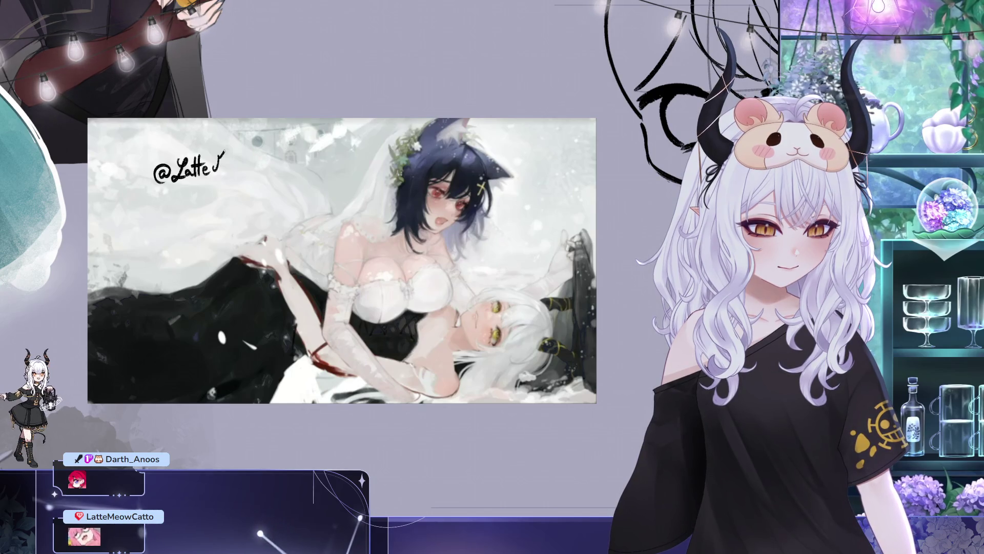
drag(238, 162, 261, 166)
drag(264, 153, 269, 164)
drag(261, 155, 274, 152)
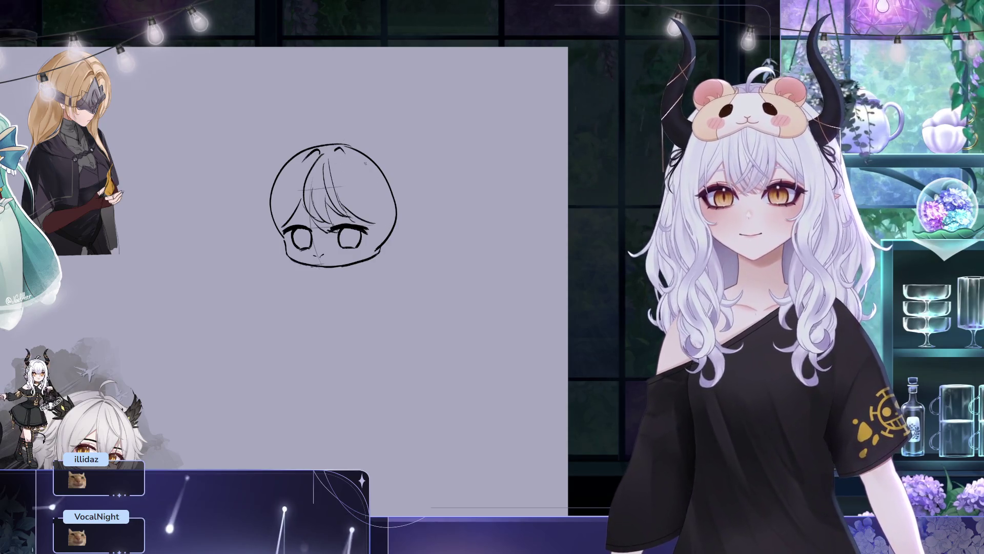
drag(392, 178, 377, 153)
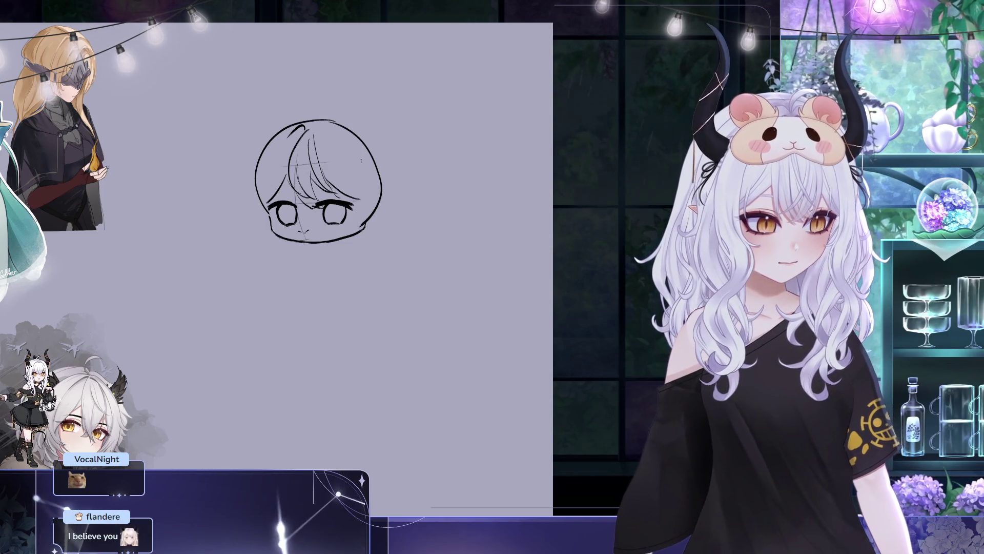
drag(266, 130, 361, 209)
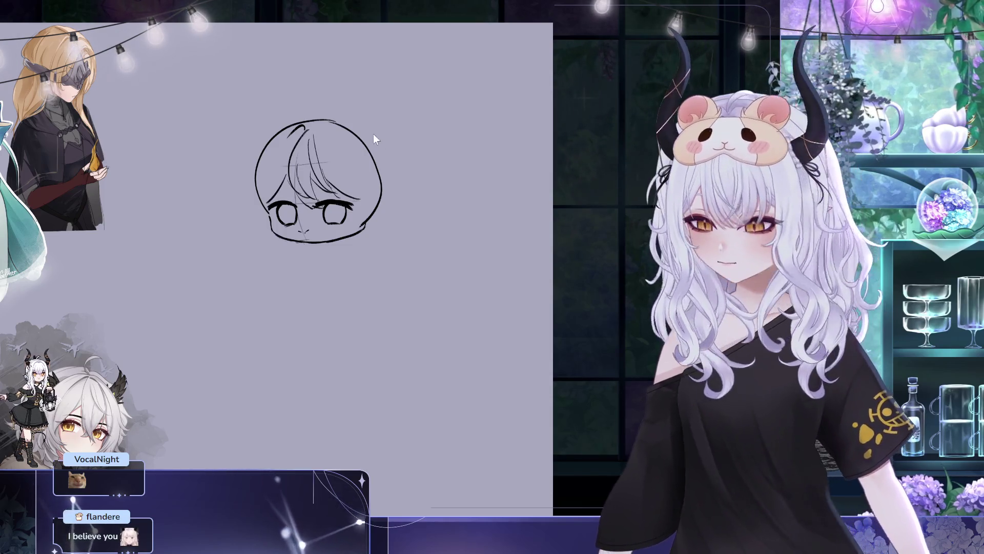
key(ctrl+t)
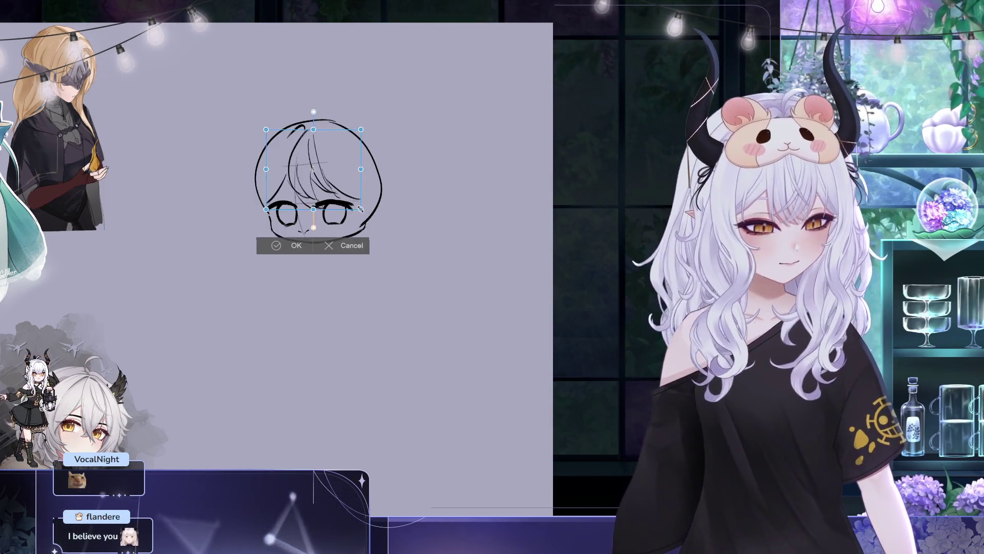
drag(361, 209, 357, 205)
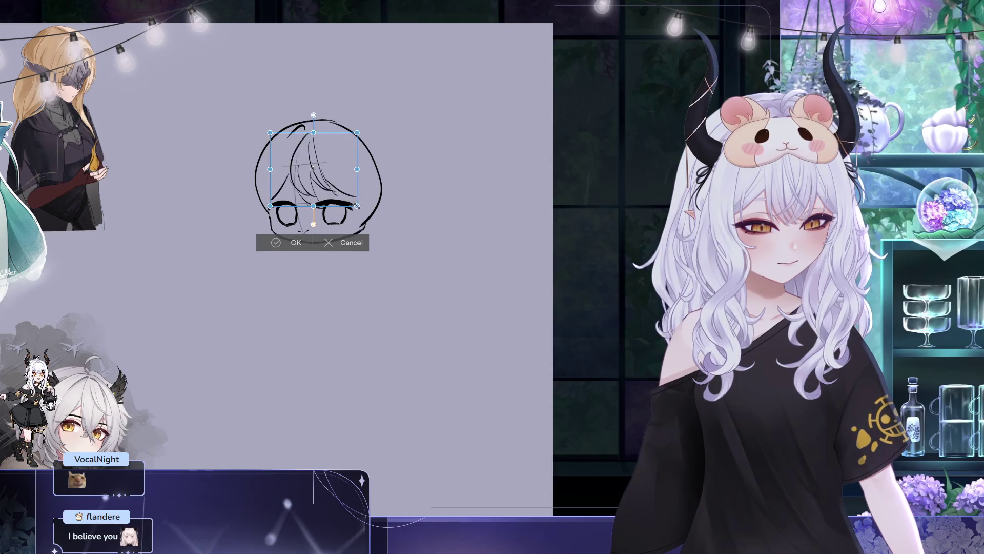
click(300, 241)
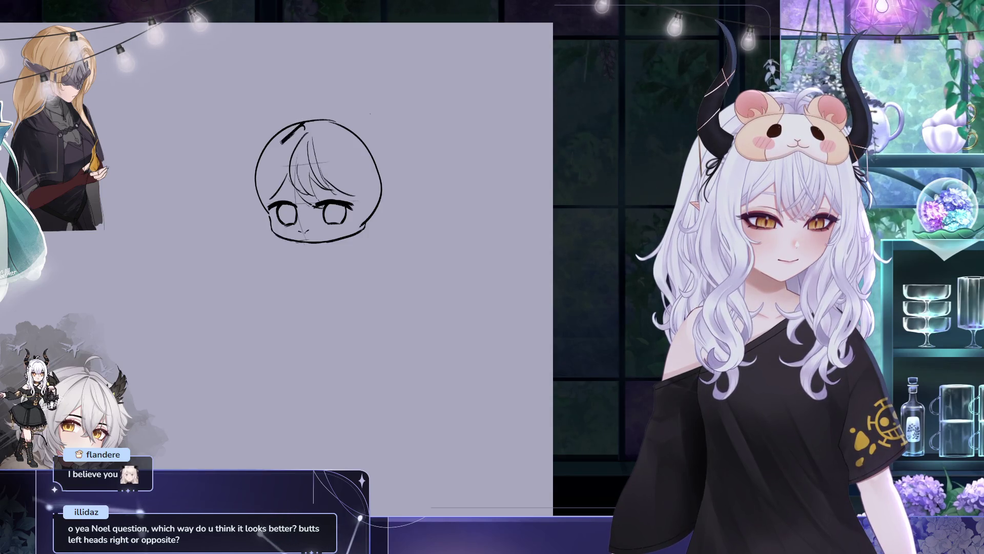
key(ctrl+z)
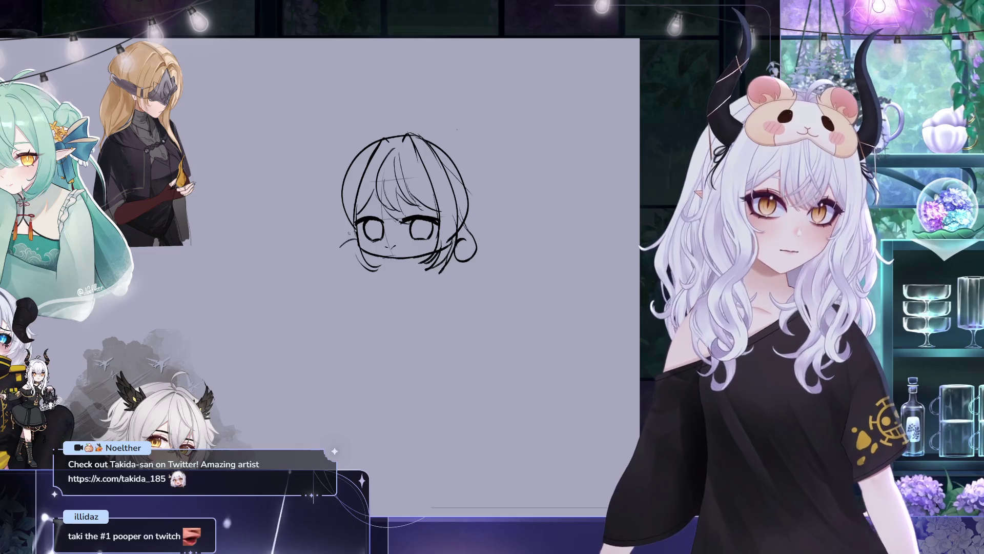
Sketch a lower-left hair curl, an ahoge on top and the left head outline
drag(343, 239, 352, 258)
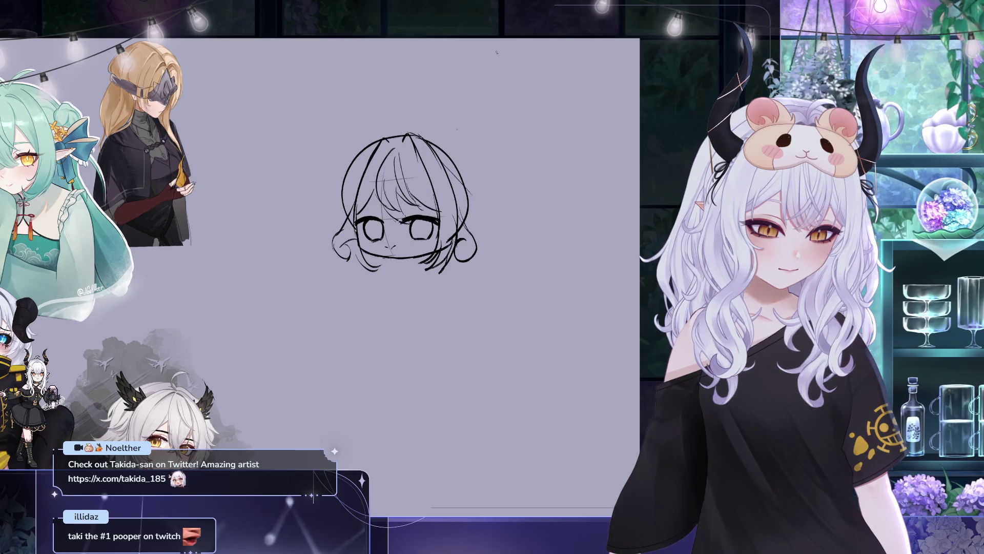
drag(497, 158, 481, 157)
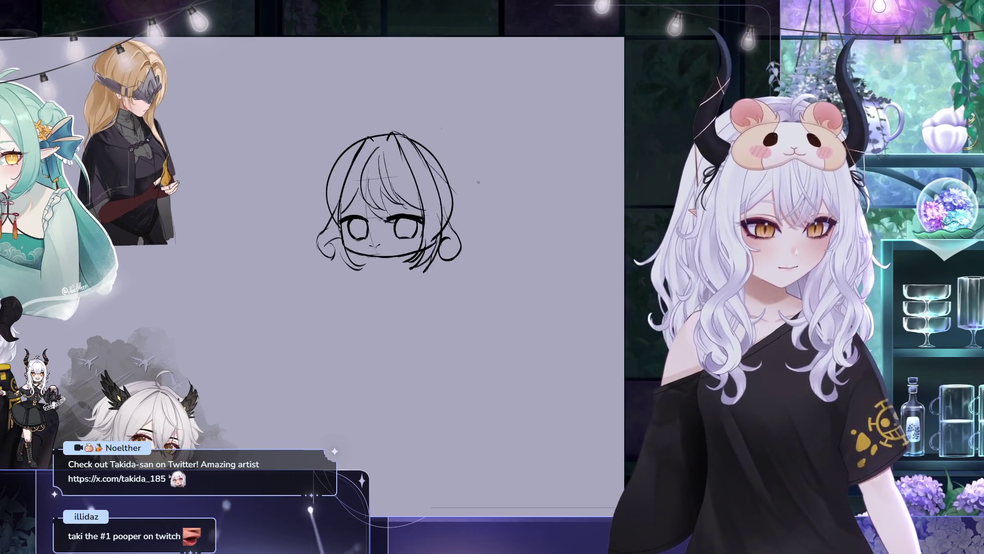
drag(363, 114, 371, 128)
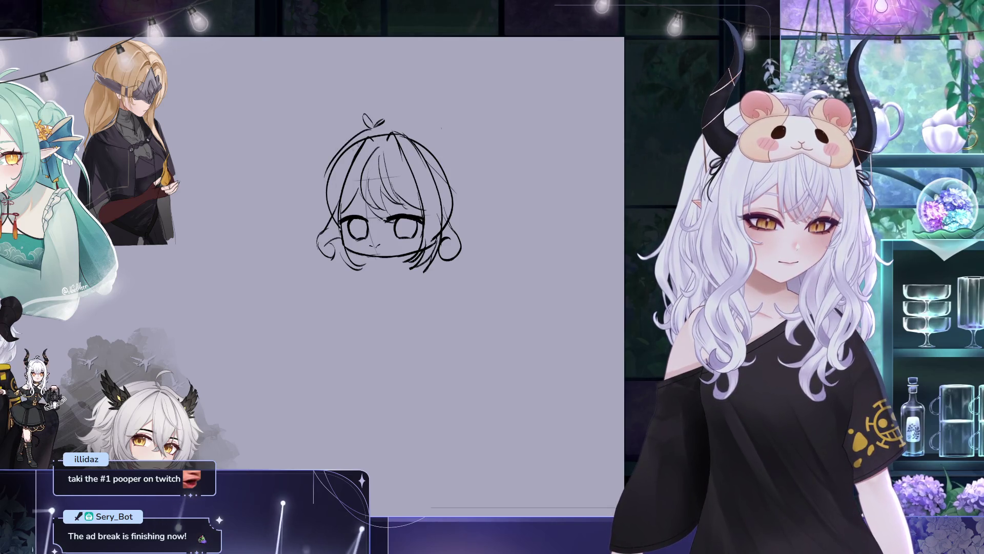
drag(330, 144, 313, 208)
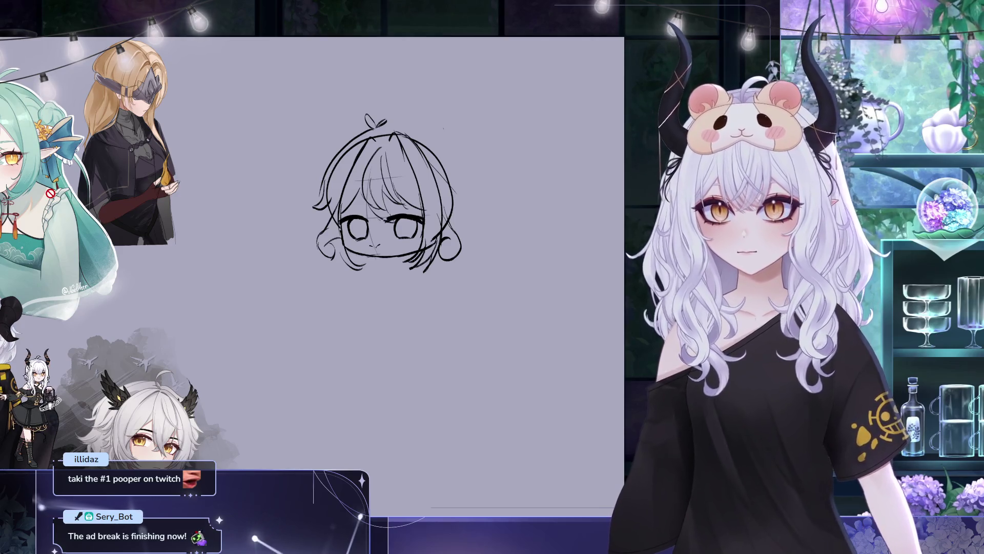
drag(468, 71, 413, 49)
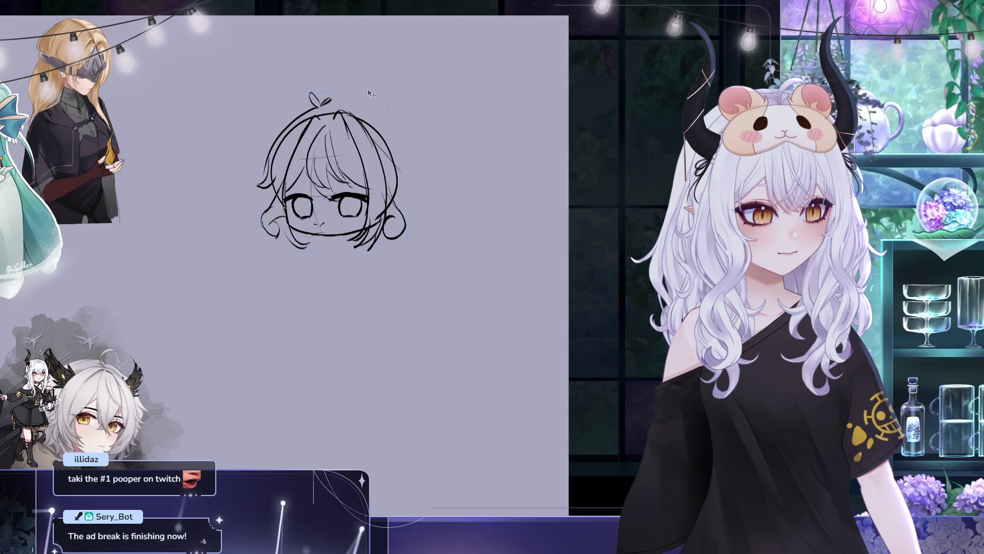
key(ctrl+t)
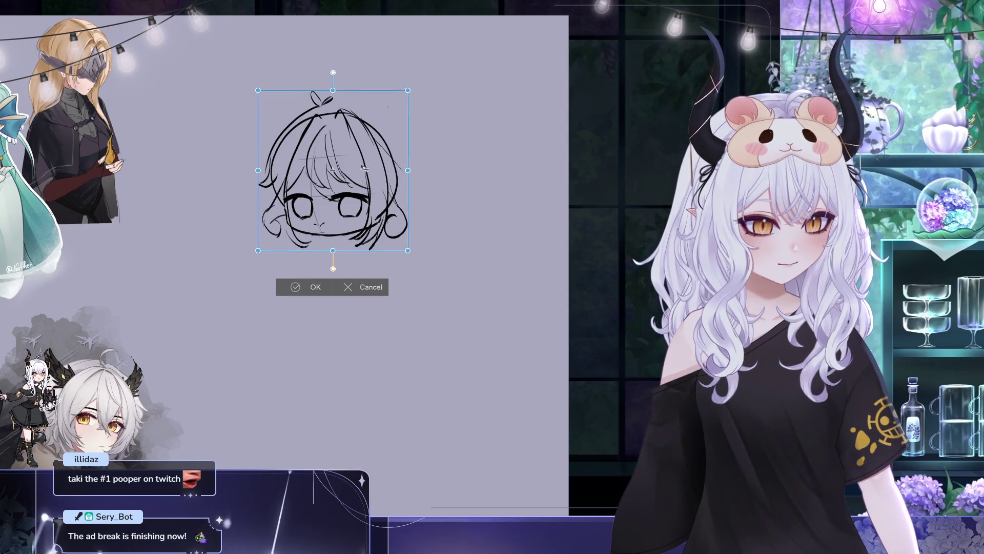
key(Return)
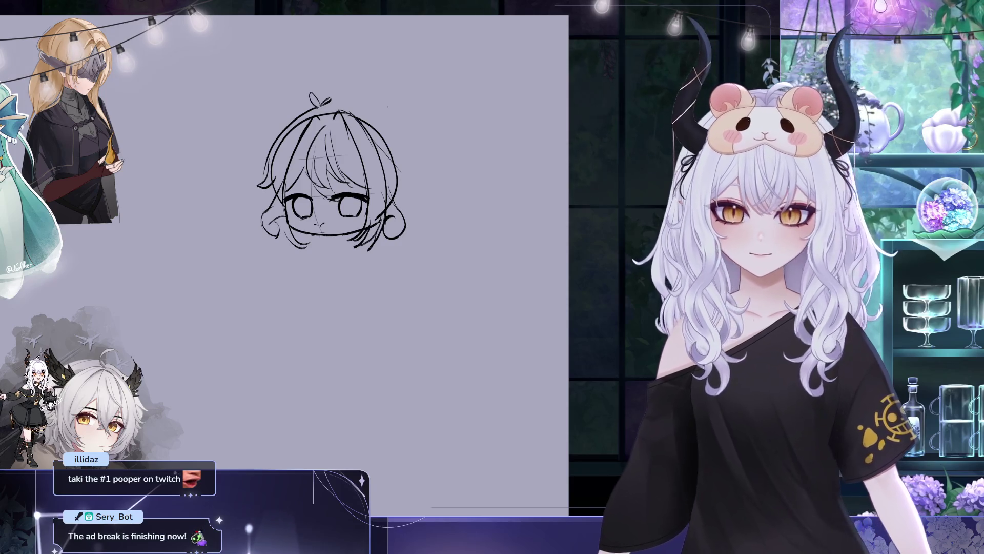
drag(334, 98, 343, 92)
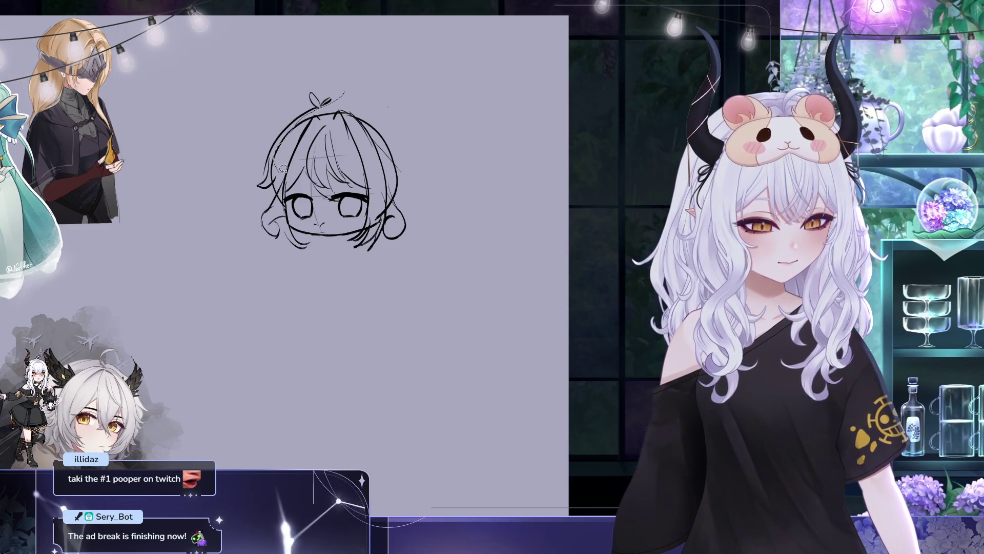
Lasso the upper-left part of the sketch and shift it slightly right
drag(246, 193, 368, 71)
key(ctrl+t)
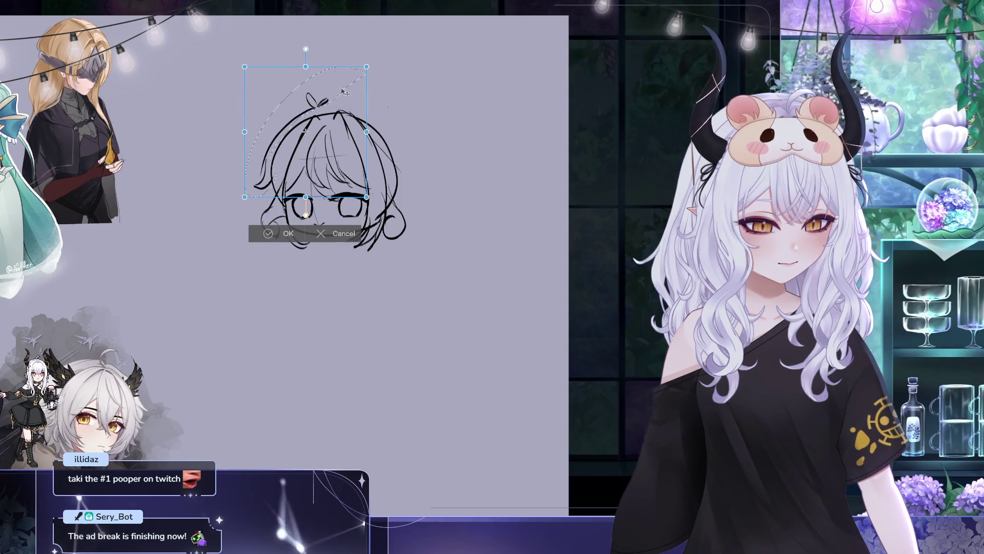
drag(349, 110, 353, 110)
key(Return)
key(ctrl+d)
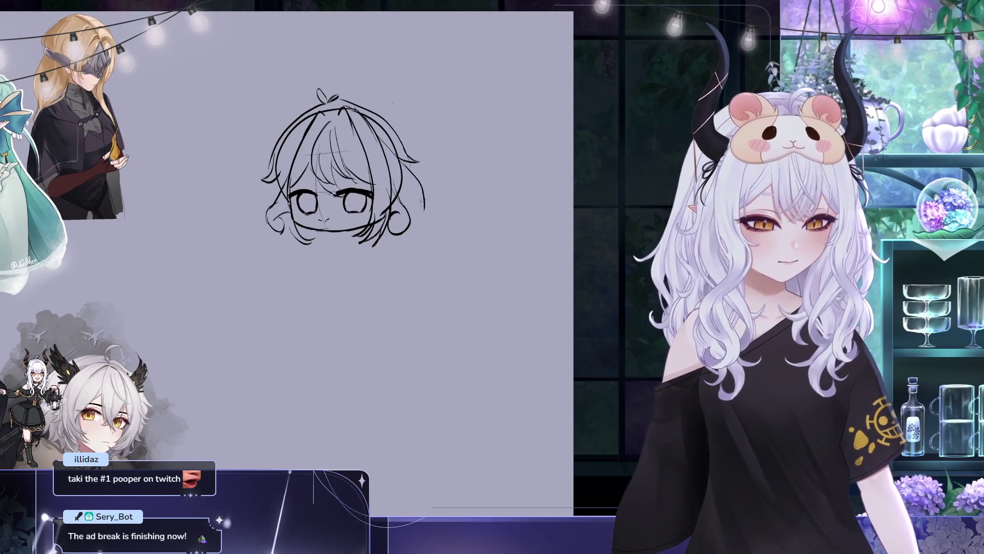
Draw a curl down the head's right side and a hair stroke along the top right
drag(418, 163, 427, 210)
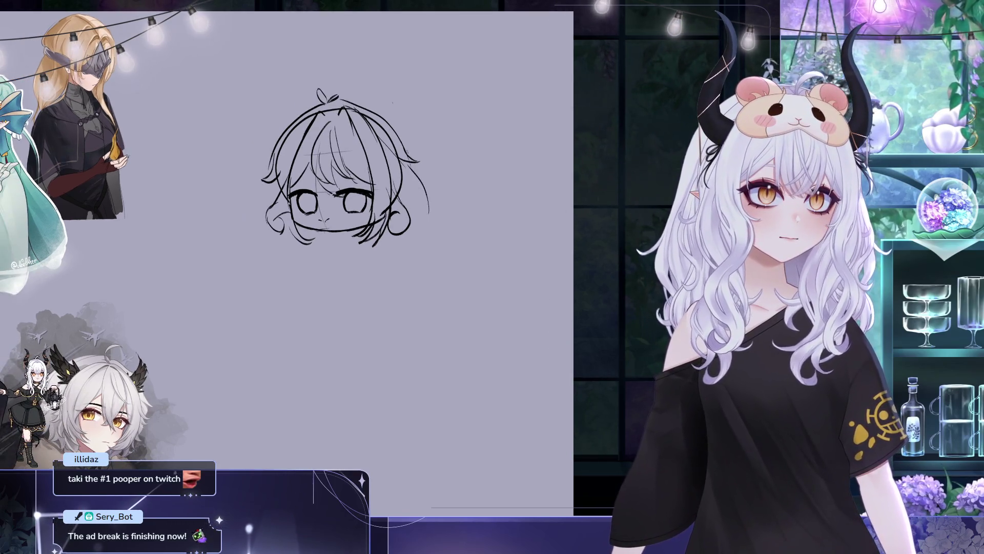
drag(417, 170, 411, 234)
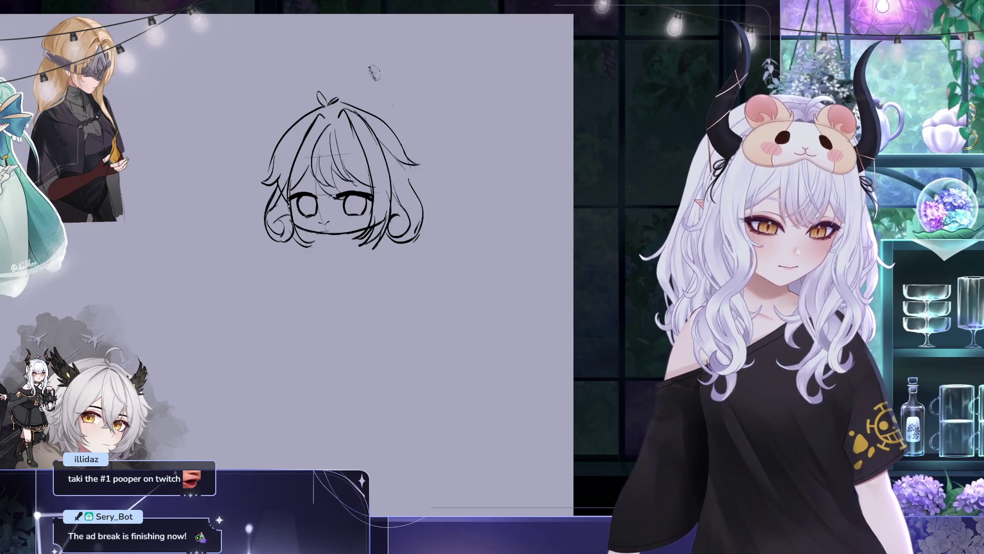
drag(348, 104, 378, 112)
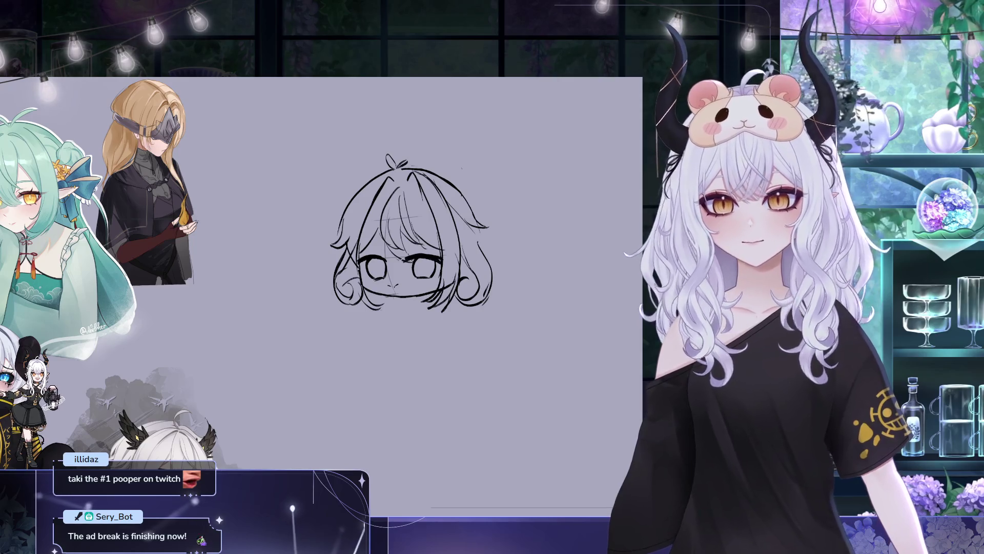
Lasso and transform the ahoge strand on top of the head, then deselect
drag(379, 143, 414, 172)
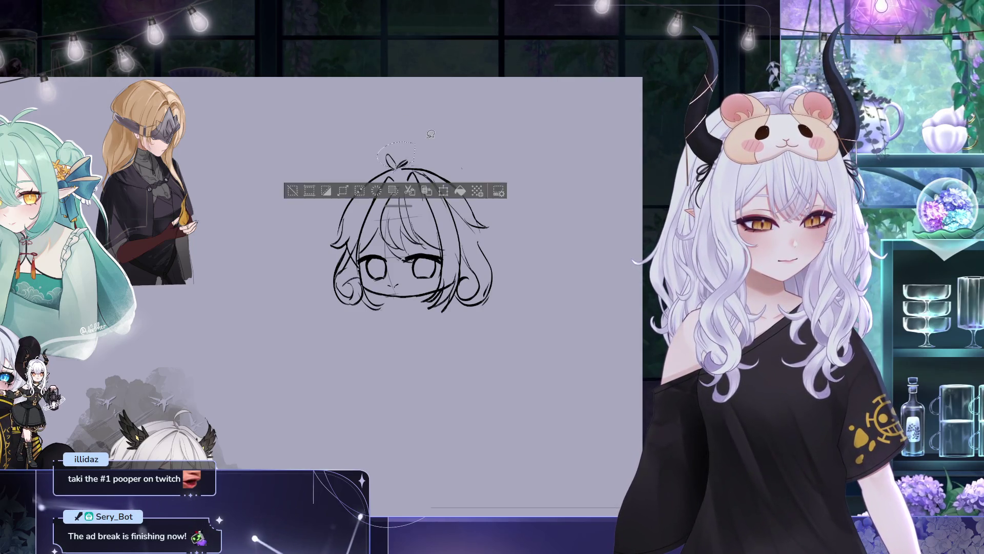
key(ctrl+t)
key(Return)
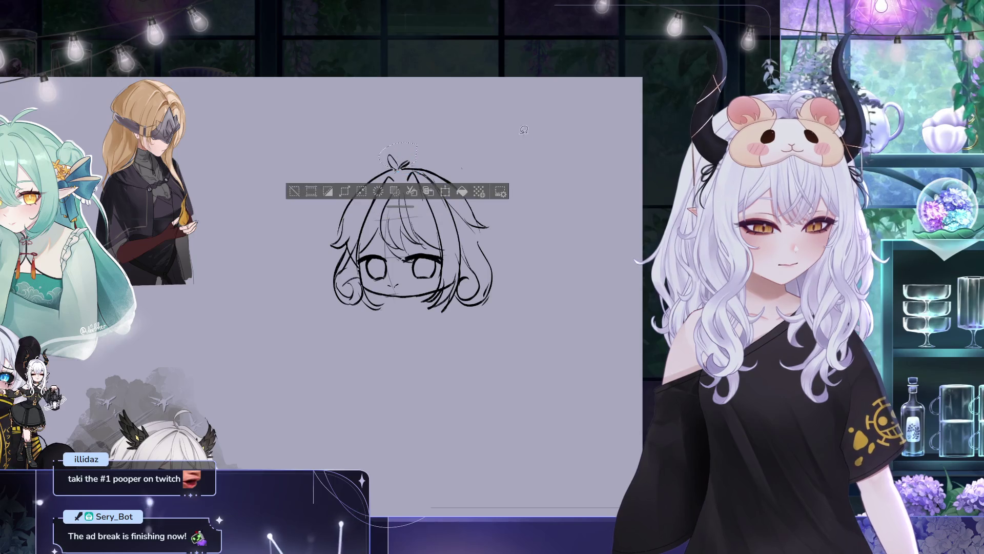
key(ctrl+d)
drag(564, 150, 516, 151)
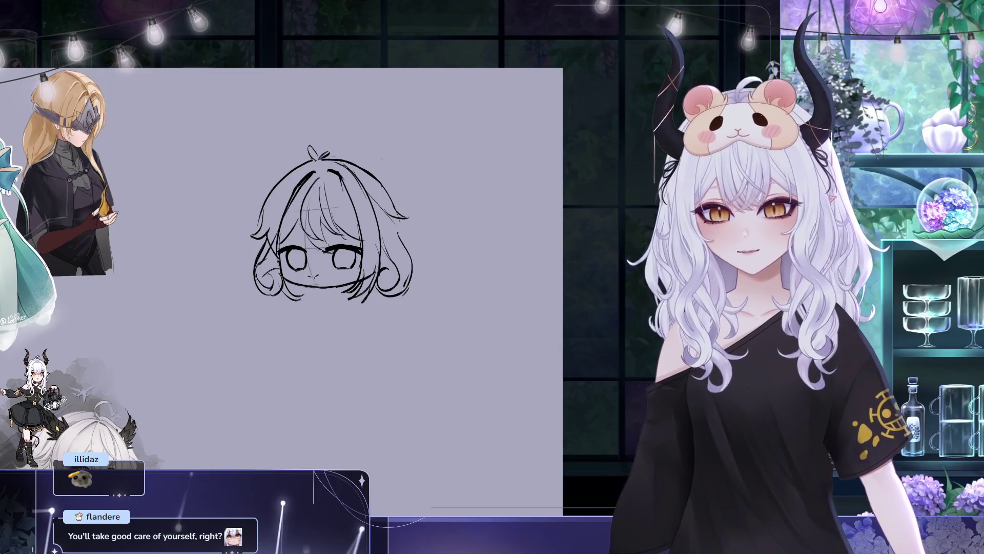
Lasso the top and right side of the head's hair, then drop the selection
drag(331, 154, 346, 139)
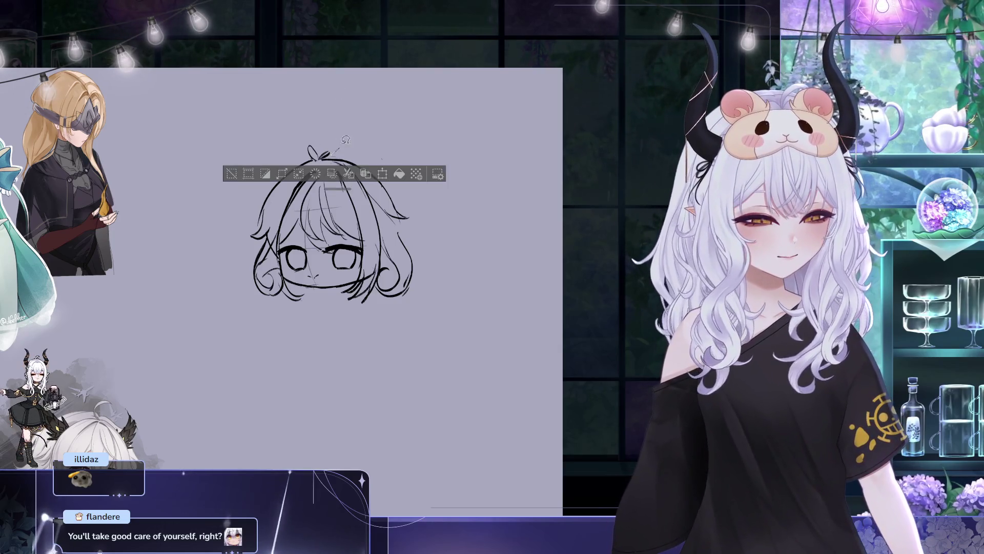
click(345, 139)
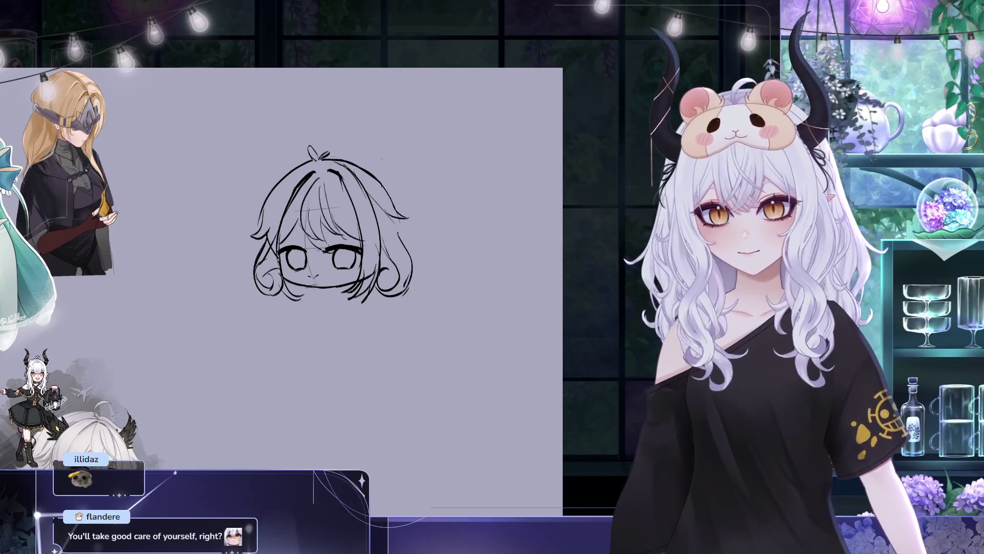
drag(410, 187, 411, 223)
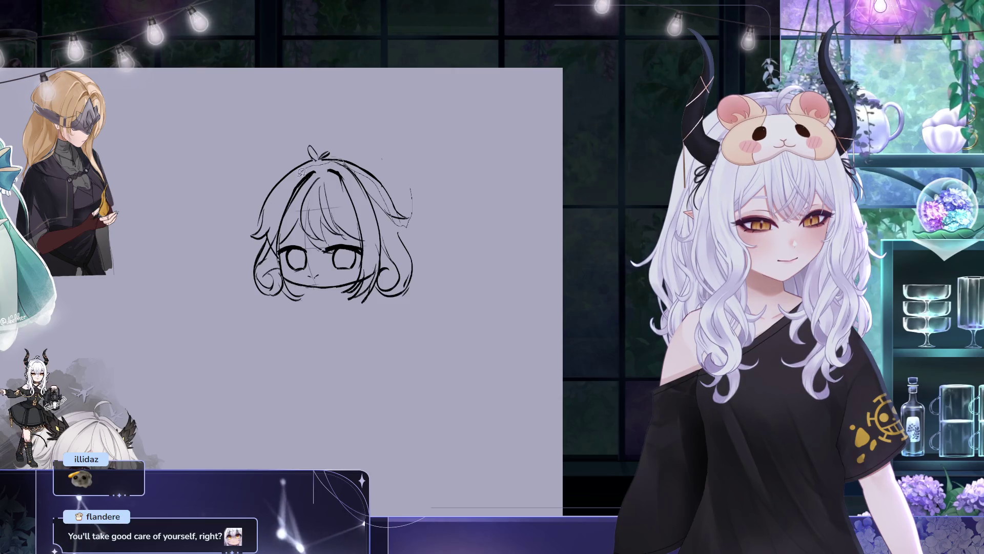
drag(304, 103, 412, 185)
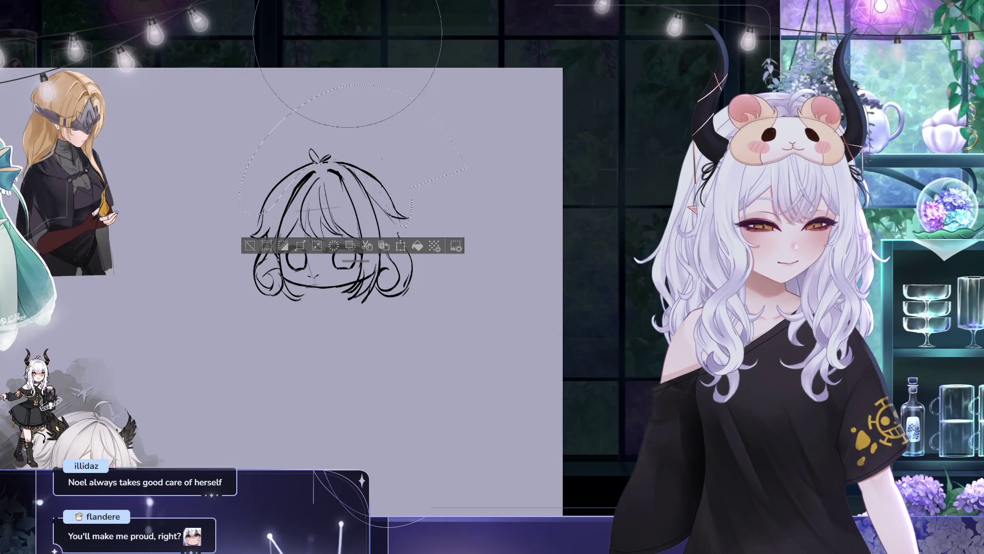
key(ctrl+d)
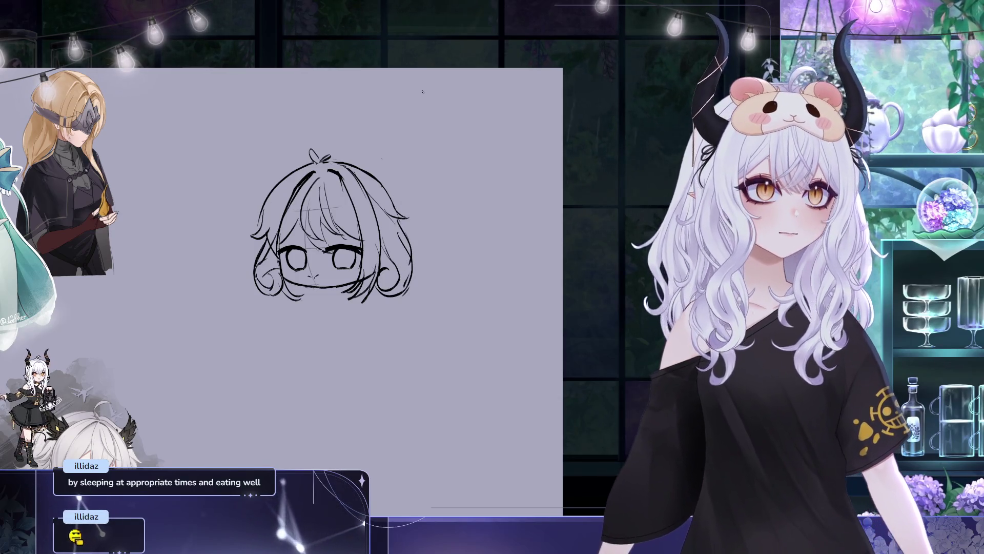
Draw an extra strand curling down the right side of the chibi's hair
drag(412, 250, 430, 269)
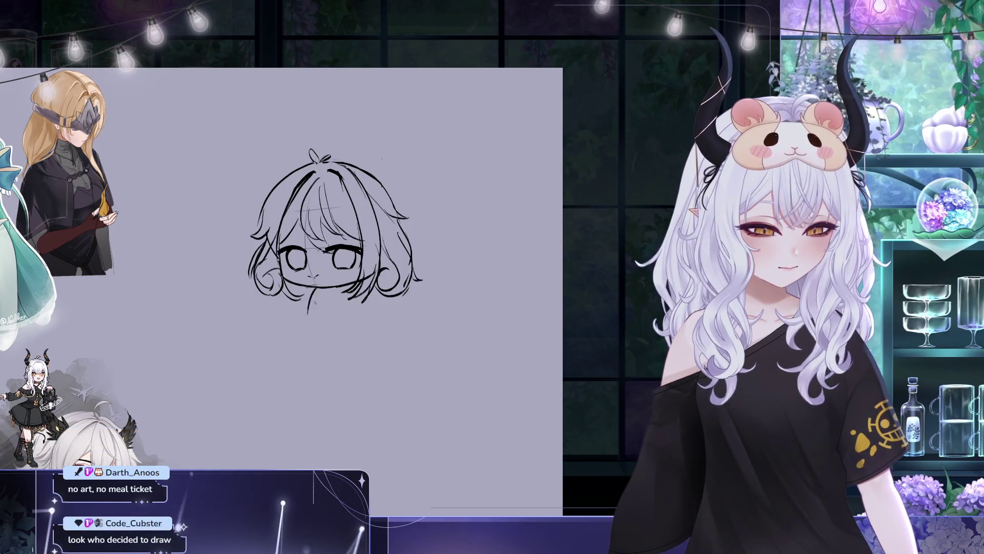
Pencil the neck, a small torso, a leg and an arm stroke under the head
mouse_move(339, 291)
mouse_down()
mouse_move(336, 319)
mouse_move(307, 349)
mouse_up()
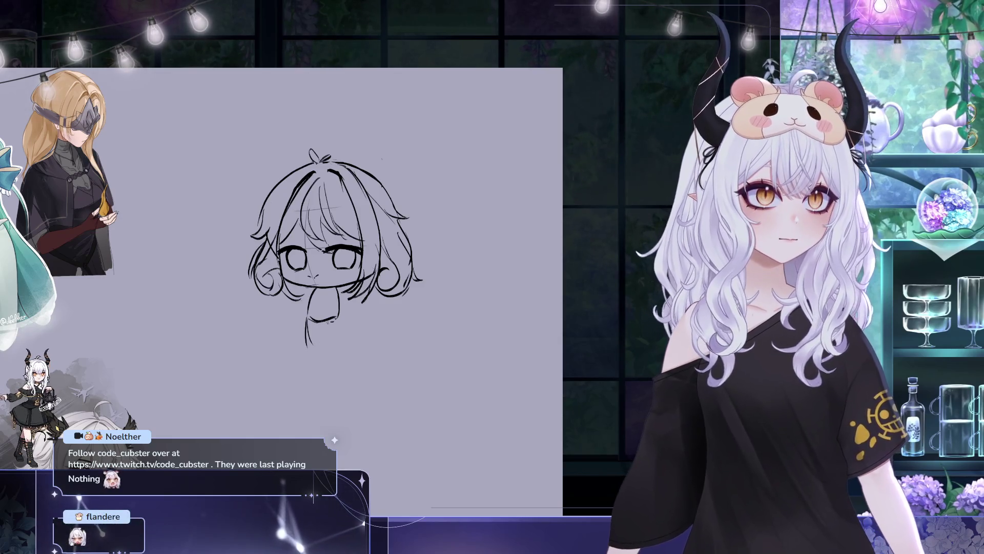
mouse_move(322, 322)
mouse_down()
mouse_move(309, 344)
mouse_move(332, 336)
mouse_up()
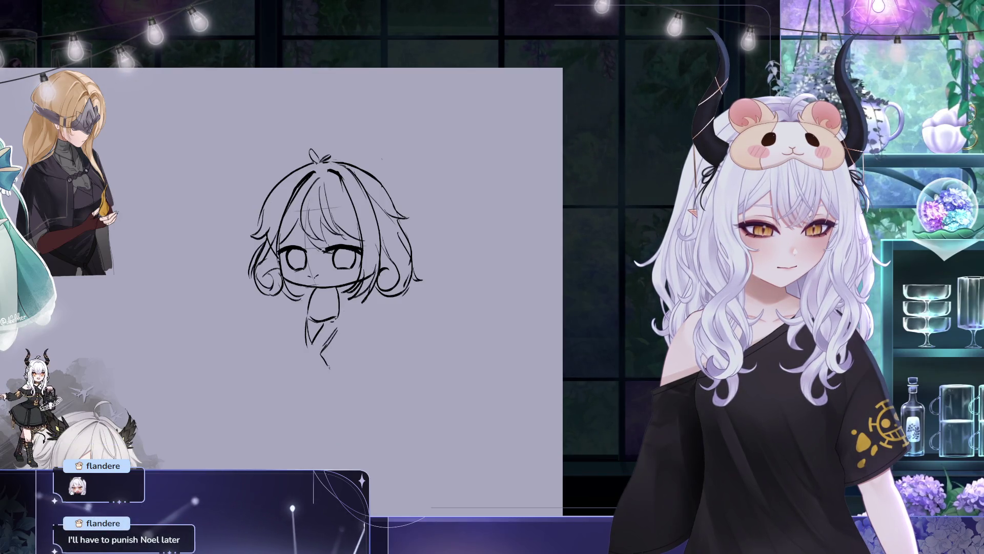
drag(318, 354, 330, 368)
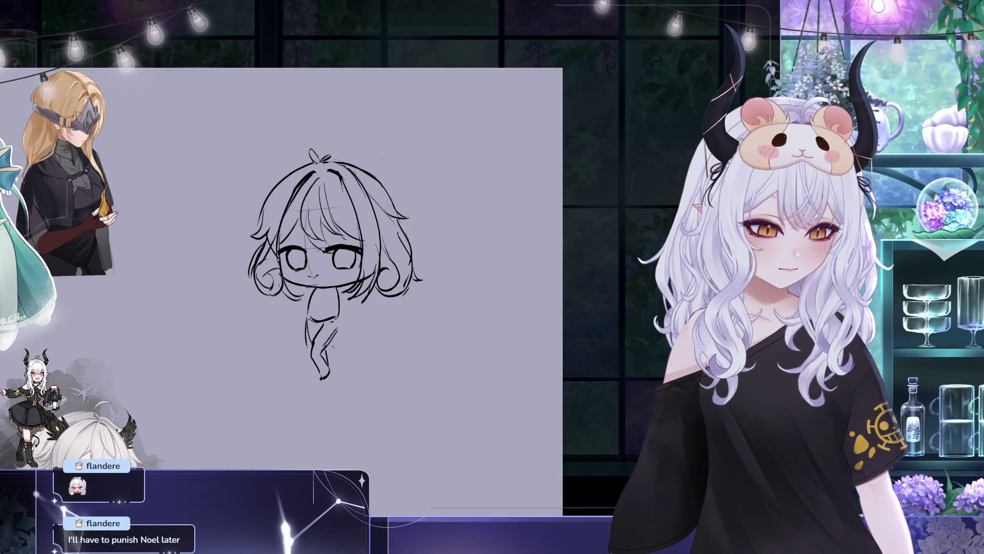
drag(357, 299, 363, 325)
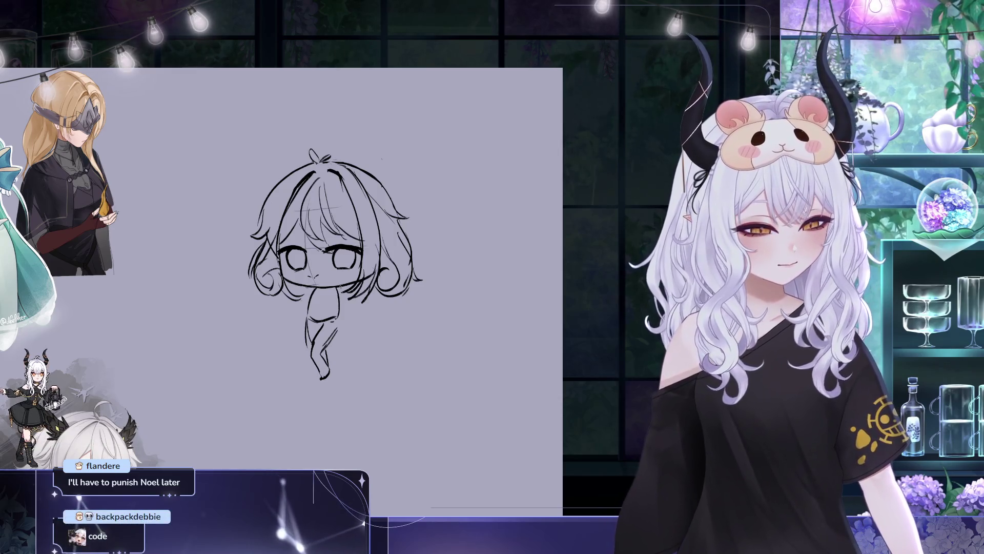